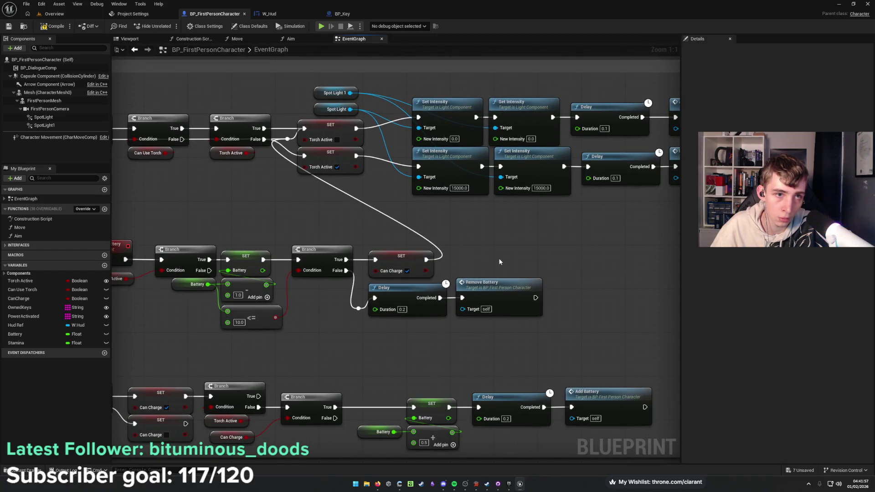
Add two reroute knots on the Can Charge wire and align them level.
{"action": "double_click", "coordinate": [442, 258]}
{"action": "left_click_drag", "start_coordinate": [441, 258], "coordinate": [444, 248]}
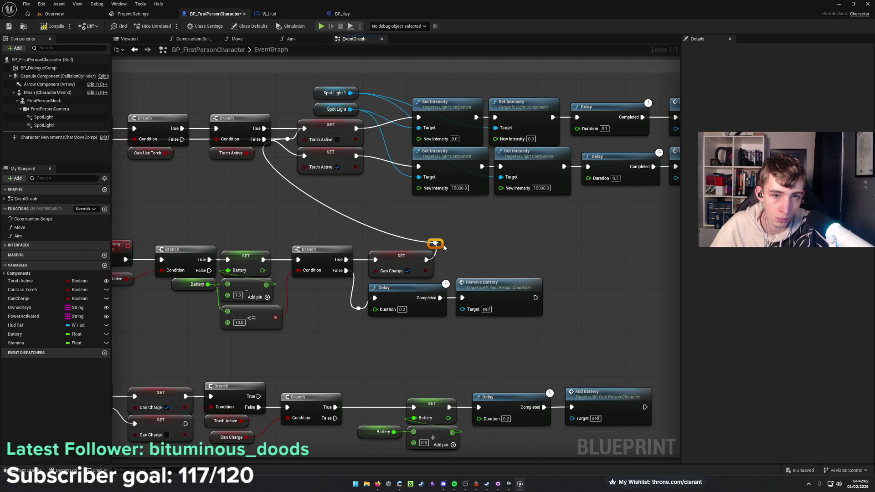
{"action": "double_click", "coordinate": [410, 242]}
{"action": "mouse_move", "coordinate": [410, 243]}
{"action": "left_mouse_down"}
{"action": "mouse_move", "coordinate": [282, 249]}
{"action": "mouse_move", "coordinate": [297, 250]}
{"action": "left_mouse_up"}
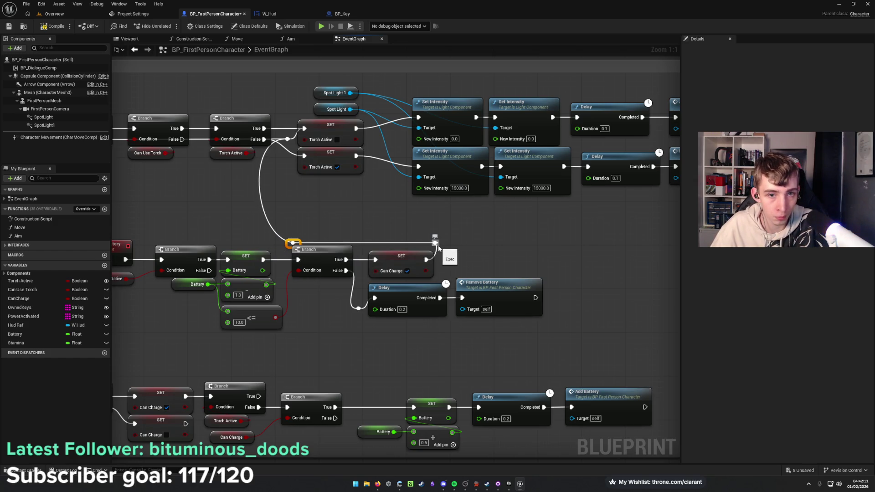
{"action": "left_click", "coordinate": [436, 244], "text": "ctrl"}
{"action": "left_click_drag", "start_coordinate": [440, 247], "coordinate": [440, 241]}
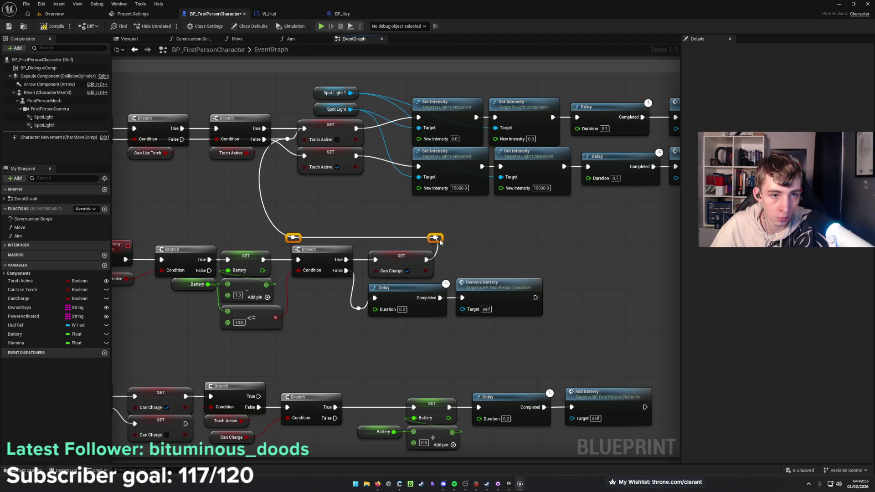
{"action": "left_click", "coordinate": [440, 225]}
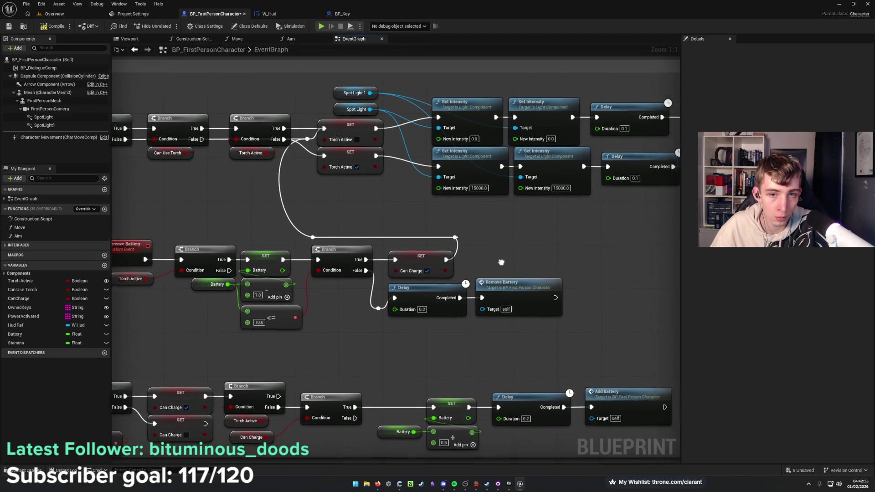
Pan over the Sphere Trace and Remove Battery nodes, then return to the full-screen level view.
{"action": "mouse_move", "coordinate": [440, 225]}
{"action": "left_mouse_down"}
{"action": "mouse_move", "coordinate": [402, 230]}
{"action": "mouse_move", "coordinate": [464, 245]}
{"action": "left_mouse_up"}
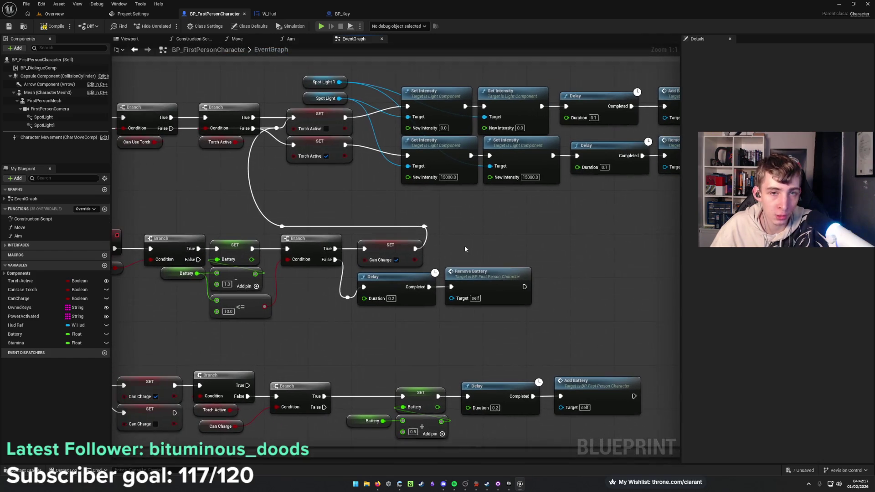
{"action": "mouse_move", "coordinate": [521, 321]}
{"action": "left_mouse_down"}
{"action": "mouse_move", "coordinate": [428, 312]}
{"action": "mouse_move", "coordinate": [419, 276]}
{"action": "left_mouse_up"}
{"action": "mouse_move", "coordinate": [352, 280]}
{"action": "left_mouse_down"}
{"action": "mouse_move", "coordinate": [523, 278]}
{"action": "mouse_move", "coordinate": [415, 277]}
{"action": "left_mouse_up"}
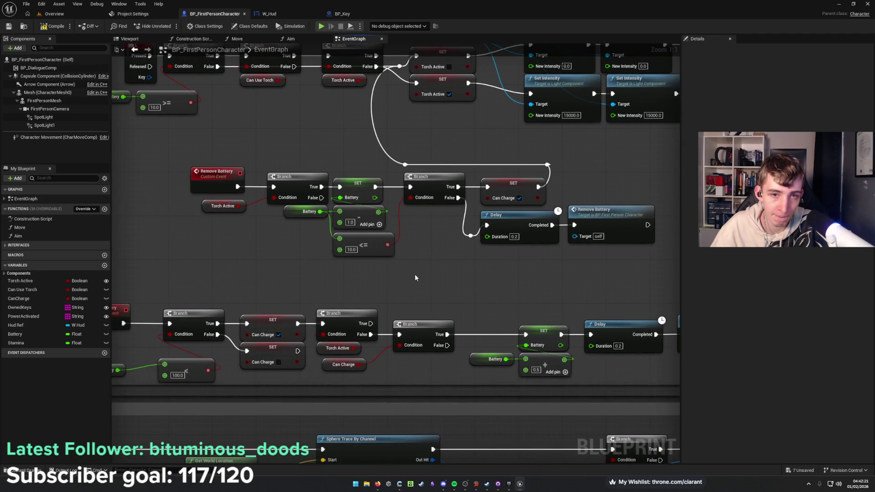
{"action": "left_click", "coordinate": [54, 13]}
{"action": "left_click_drag", "start_coordinate": [375, 237], "coordinate": [374, 219]}
{"action": "key", "text": "F11"}
{"action": "key", "text": "alt+p"}
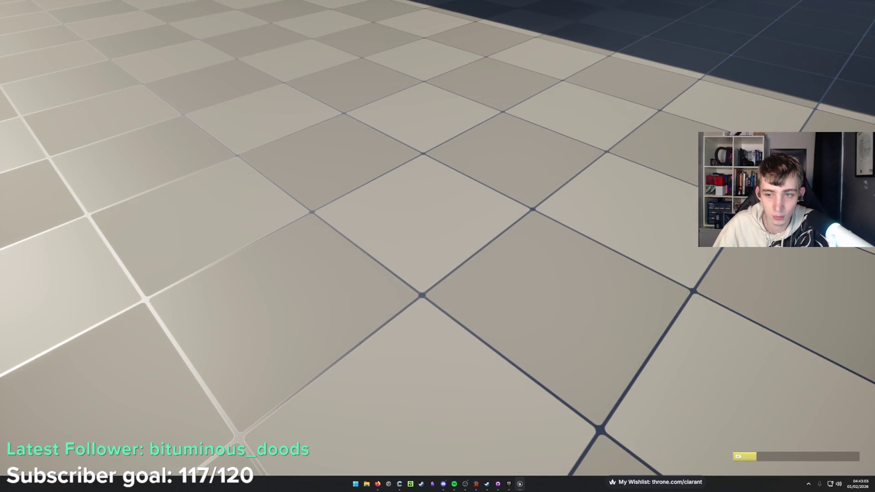
{"action": "key", "text": "Escape"}
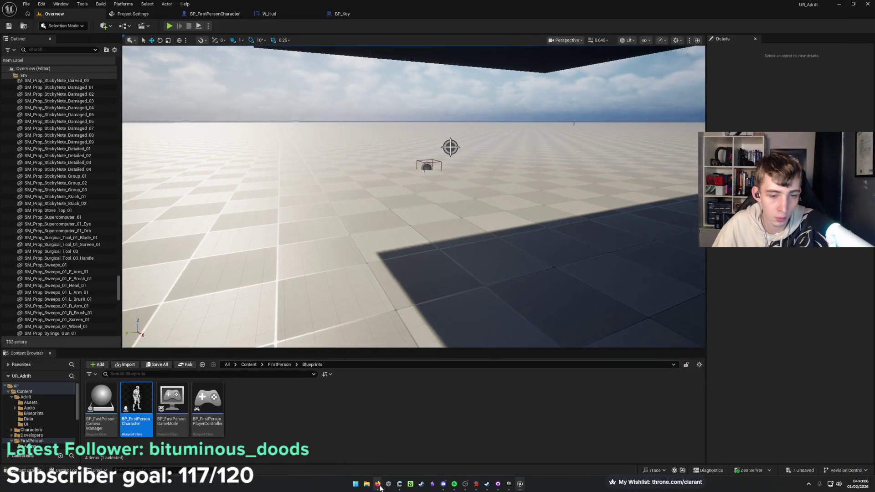
{"action": "mouse_move", "coordinate": [379, 487]}
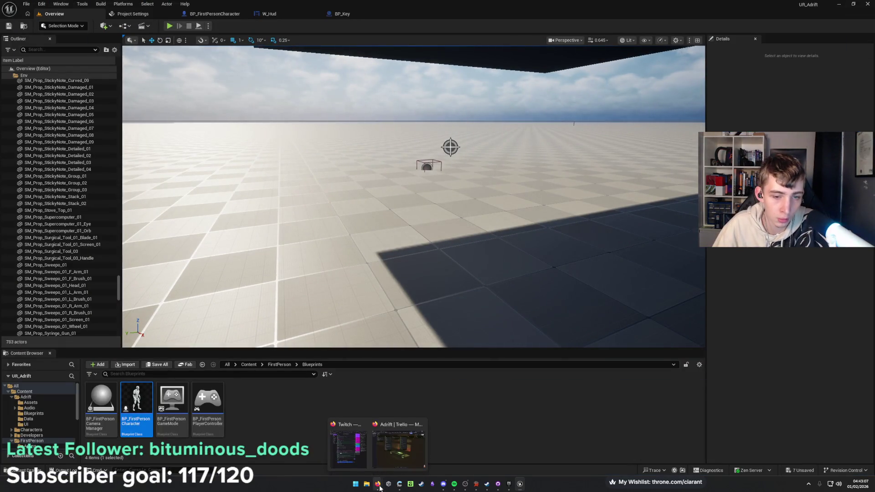
Drag the Player hud and Torch battery cards into Trello's Done list, then minimize Firefox.
{"action": "left_click", "coordinate": [397, 449]}
{"action": "mouse_move", "coordinate": [279, 86]}
{"action": "left_mouse_down"}
{"action": "mouse_move", "coordinate": [399, 223]}
{"action": "mouse_move", "coordinate": [385, 237]}
{"action": "left_mouse_up"}
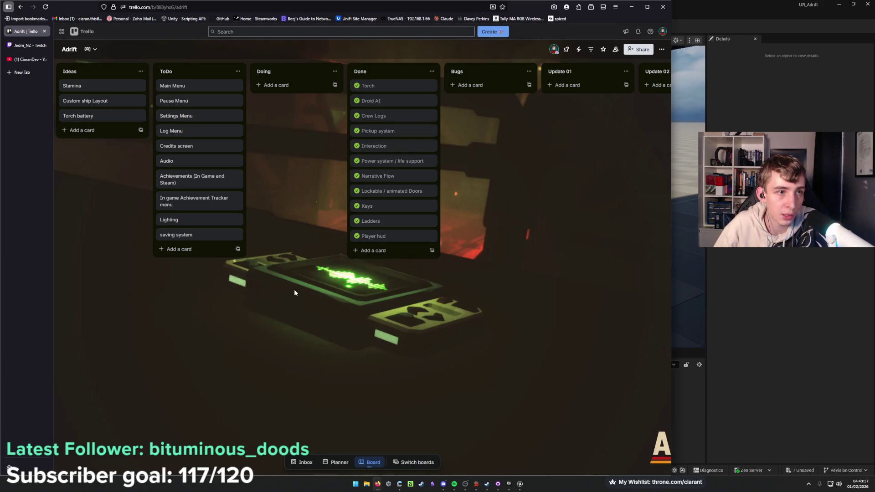
{"action": "mouse_move", "coordinate": [91, 116]}
{"action": "left_mouse_down"}
{"action": "mouse_move", "coordinate": [380, 254]}
{"action": "mouse_move", "coordinate": [364, 255]}
{"action": "left_mouse_up"}
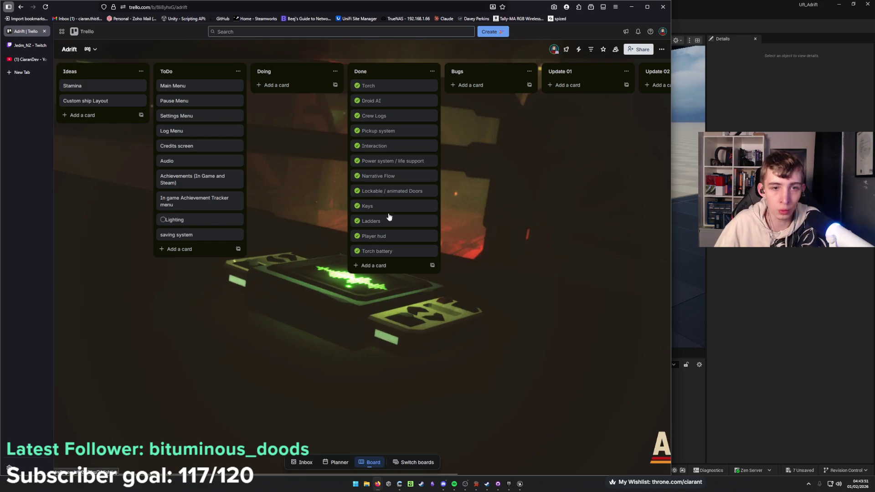
{"action": "left_click", "coordinate": [632, 6]}
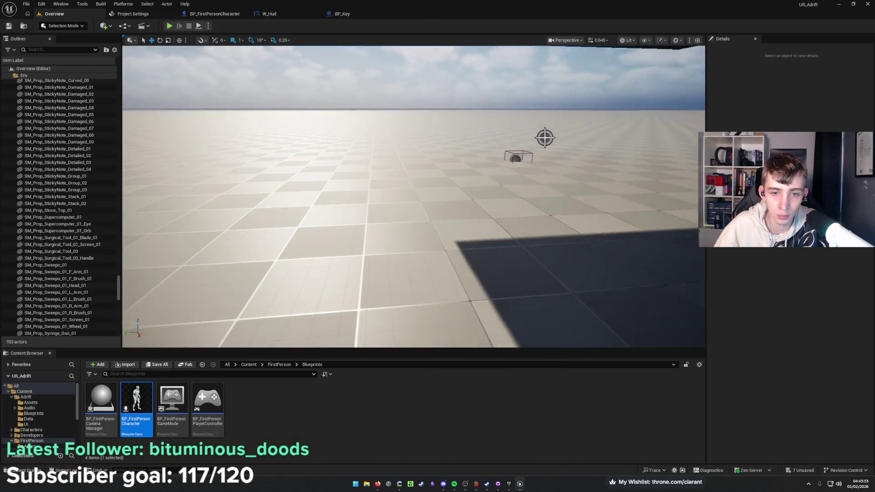
Navigate the Content Browser from FirstPerson up to Content, then into Adrift > Blueprints.
{"action": "mouse_move", "coordinate": [414, 196]}
{"action": "left_mouse_down"}
{"action": "mouse_move", "coordinate": [398, 182]}
{"action": "mouse_move", "coordinate": [384, 238]}
{"action": "mouse_move", "coordinate": [382, 215]}
{"action": "mouse_move", "coordinate": [369, 224]}
{"action": "mouse_move", "coordinate": [353, 210]}
{"action": "left_mouse_up"}
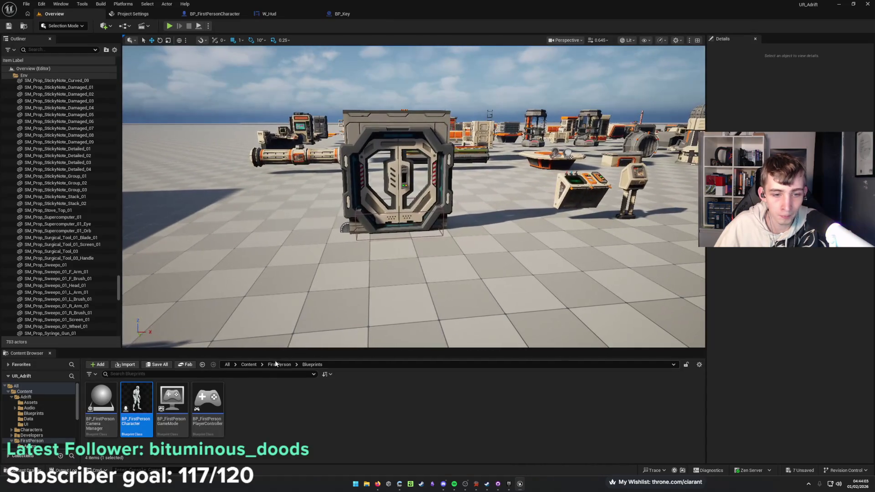
{"action": "left_click", "coordinate": [279, 364]}
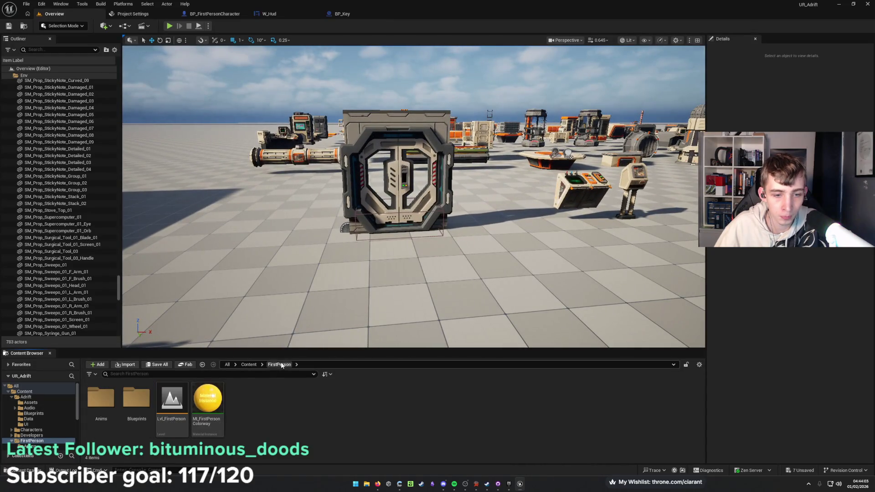
{"action": "left_click", "coordinate": [248, 365]}
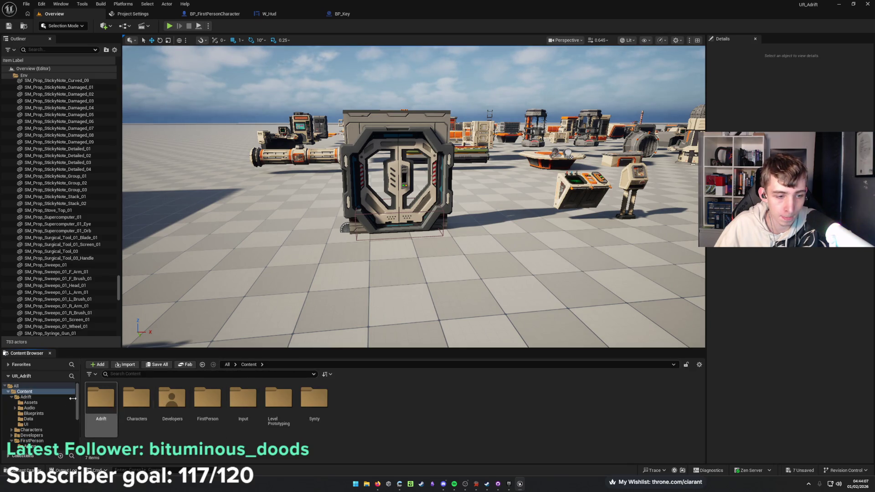
{"action": "left_click", "coordinate": [39, 413]}
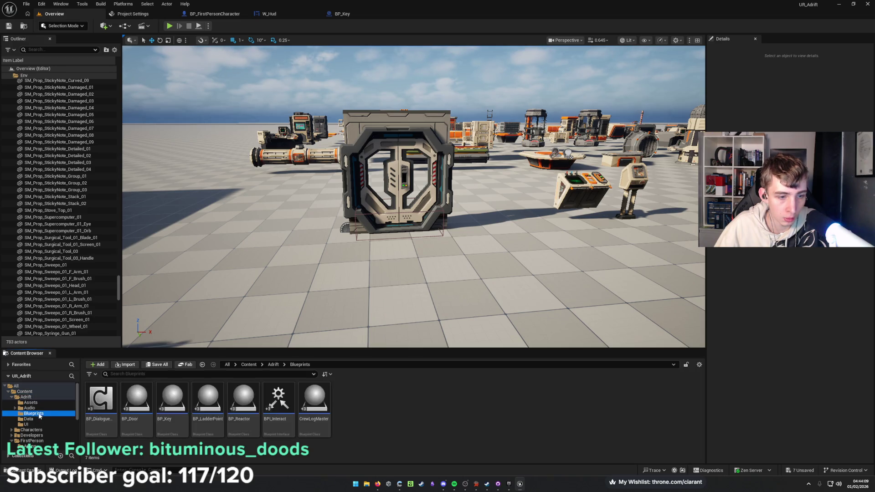
{"action": "right_click", "coordinate": [137, 404]}
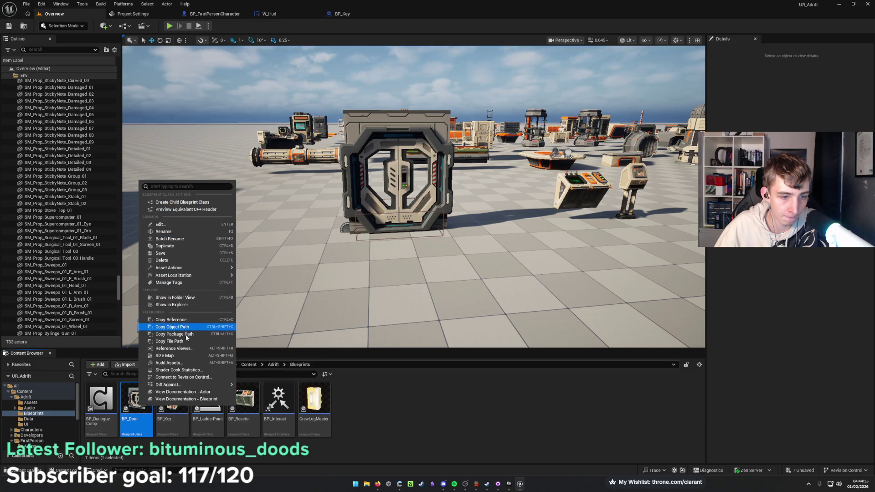
Make BP_BlastDoor as a child blueprint class of BP_Door and open it.
{"action": "mouse_move", "coordinate": [169, 384]}
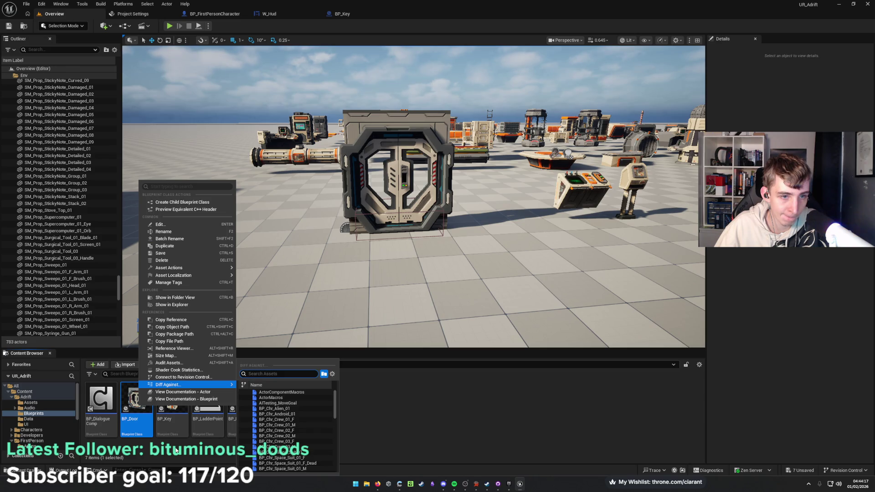
{"action": "left_click", "coordinate": [195, 201]}
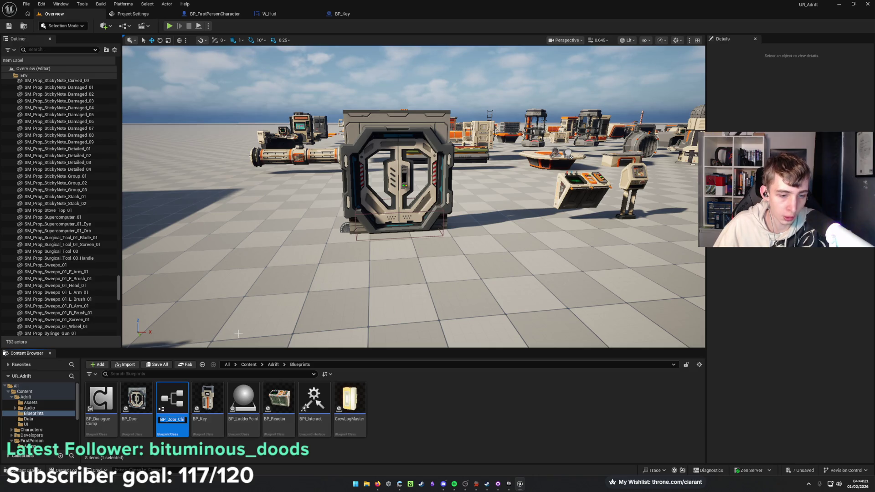
{"action": "type", "text": "BP_Door_C"}
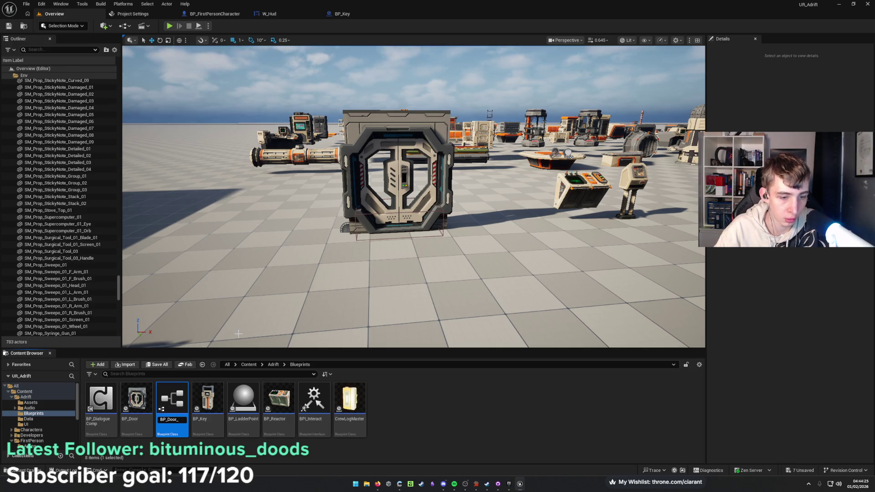
{"action": "key", "text": "BackSpace"}
{"action": "key", "text": "BackSpace"}
{"action": "key", "text": "BackSpace"}
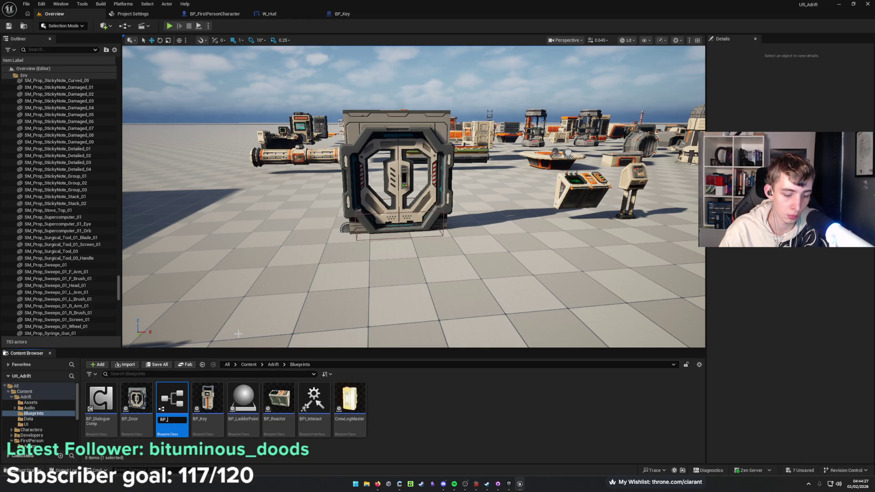
{"action": "type", "text": "BlastDoor"}
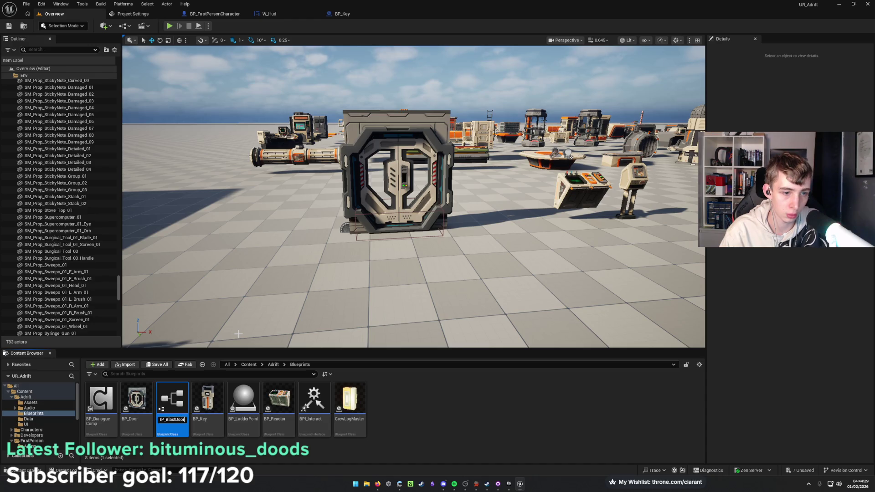
{"action": "key", "text": "Return"}
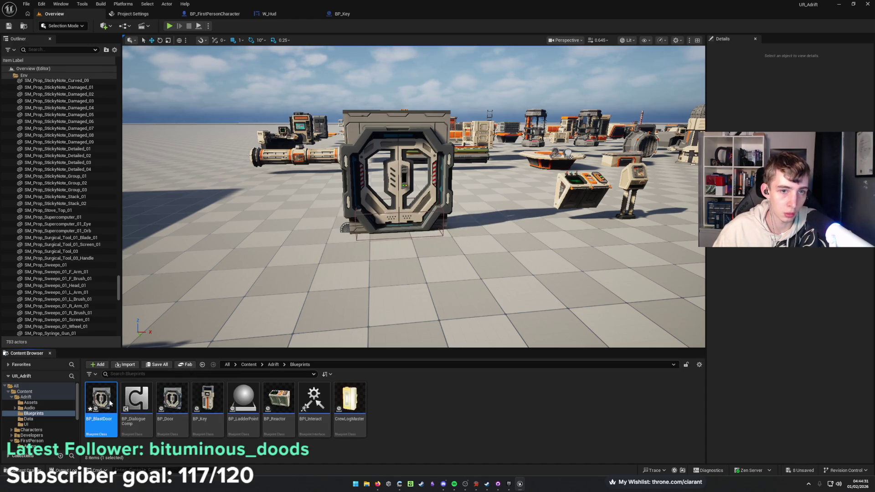
{"action": "key", "text": "Return"}
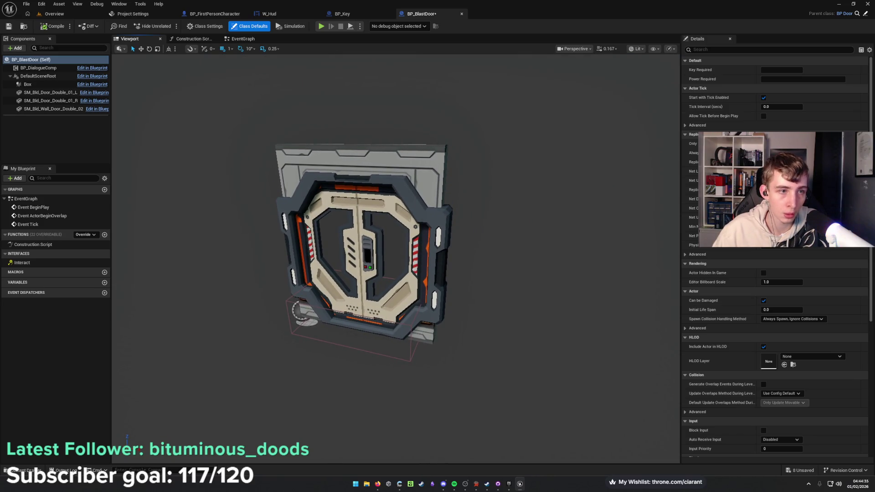
Inspect the SM_Bld_Door_Double_01_L mesh and EventGraph, then close the BP_BlastDoor editor.
{"action": "left_click", "coordinate": [365, 249]}
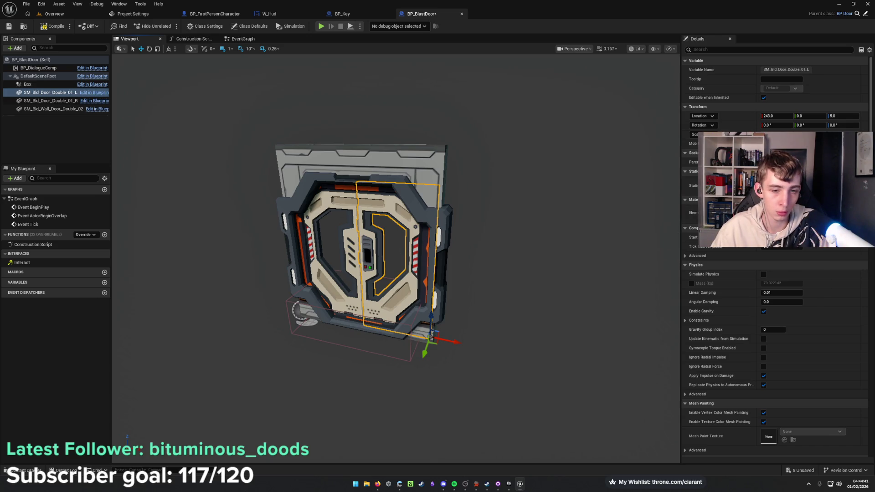
{"action": "left_click_drag", "start_coordinate": [458, 287], "coordinate": [457, 287]}
{"action": "left_click", "coordinate": [50, 93]}
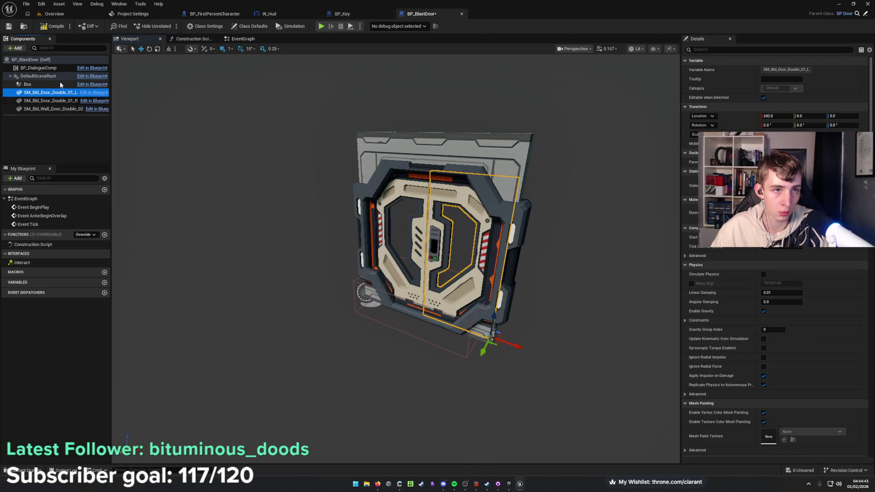
{"action": "left_click", "coordinate": [248, 41]}
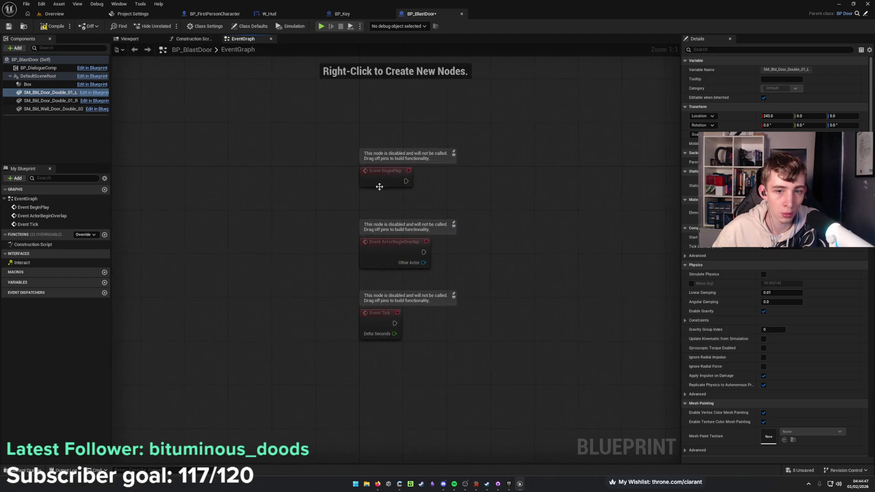
{"action": "left_click", "coordinate": [461, 14]}
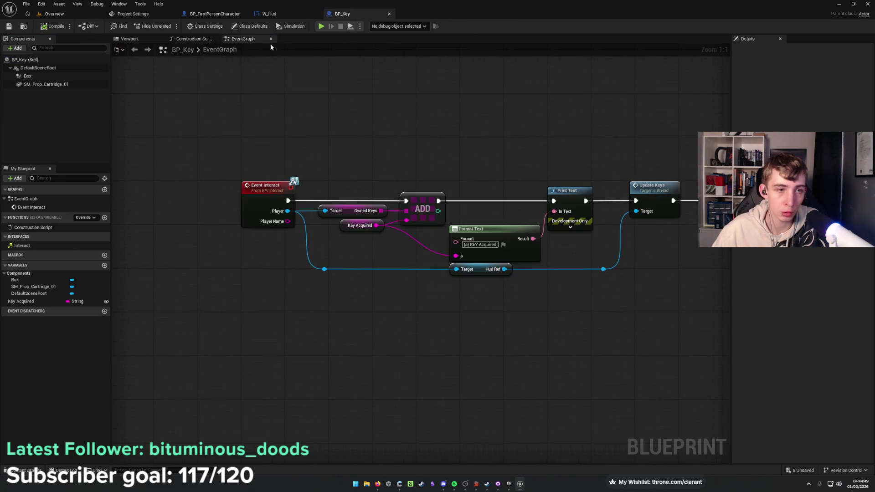
{"action": "left_click", "coordinate": [59, 14]}
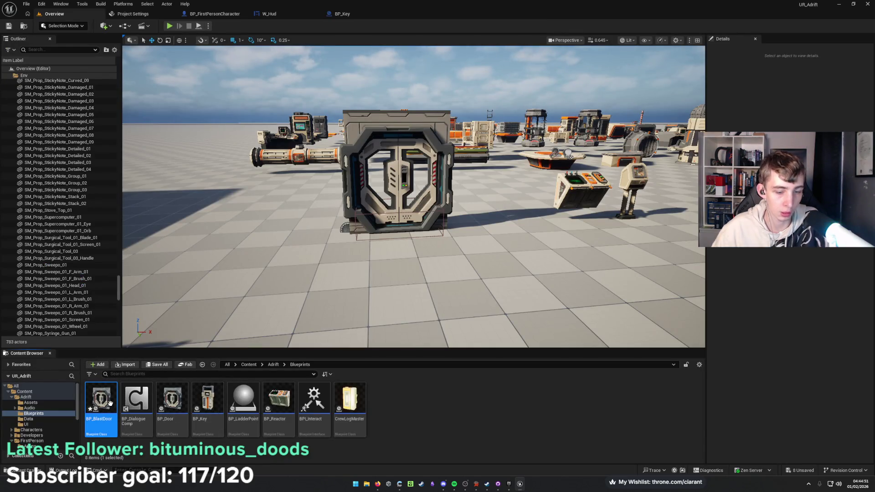
Force-delete BP_BlastDoor and rename BP_Door to BP_DoubleDoor.
{"action": "key", "text": "Delete"}
{"action": "left_click", "coordinate": [400, 352]}
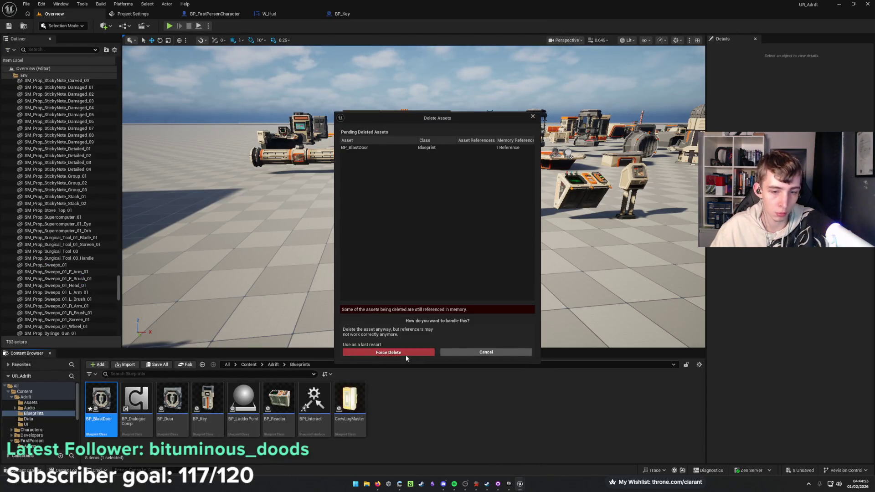
{"action": "left_click", "coordinate": [136, 401]}
{"action": "key", "text": "F2"}
{"action": "key", "text": "End"}
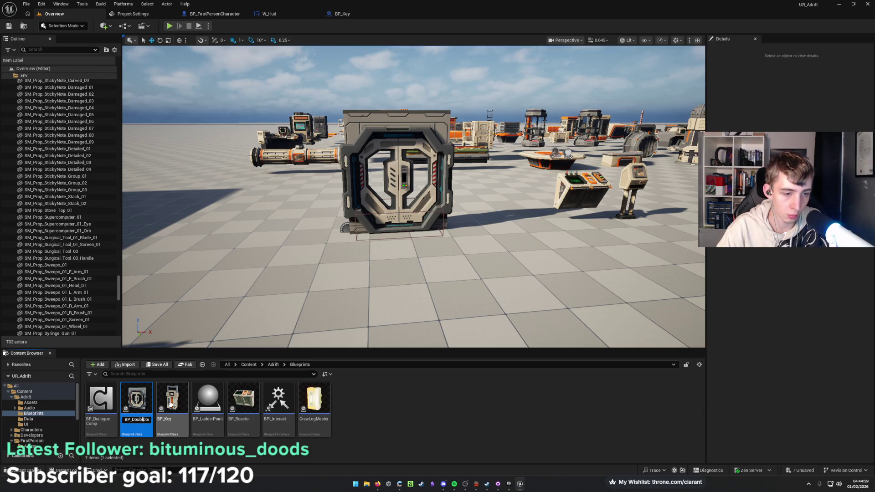
Duplicate BP_DoubleDoor as BP_BlastDoor and open it for editing.
{"action": "right_click", "coordinate": [168, 406]}
{"action": "left_click", "coordinate": [221, 443]}
{"action": "type", "text": "BP_Double"}
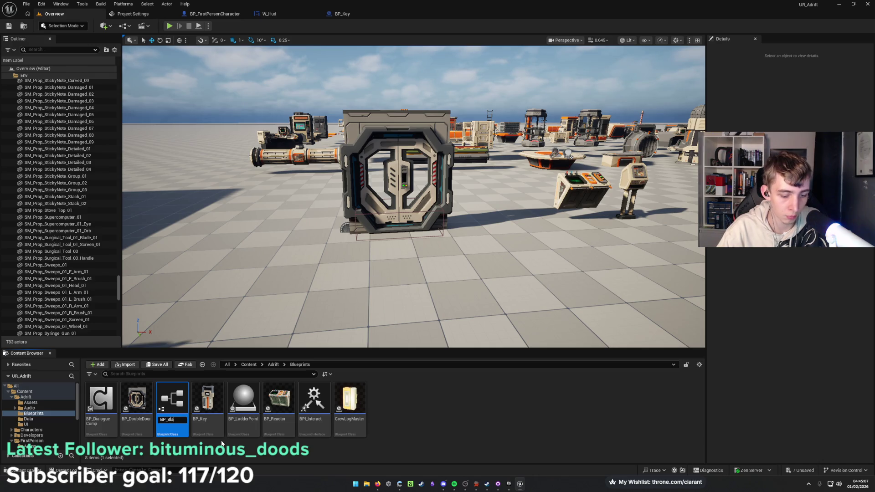
{"action": "type", "text": "oor"}
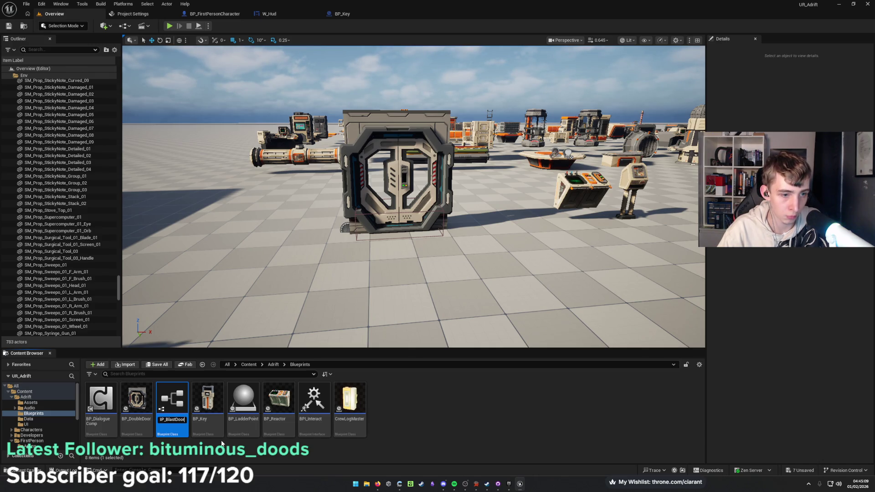
{"action": "key", "text": "Return"}
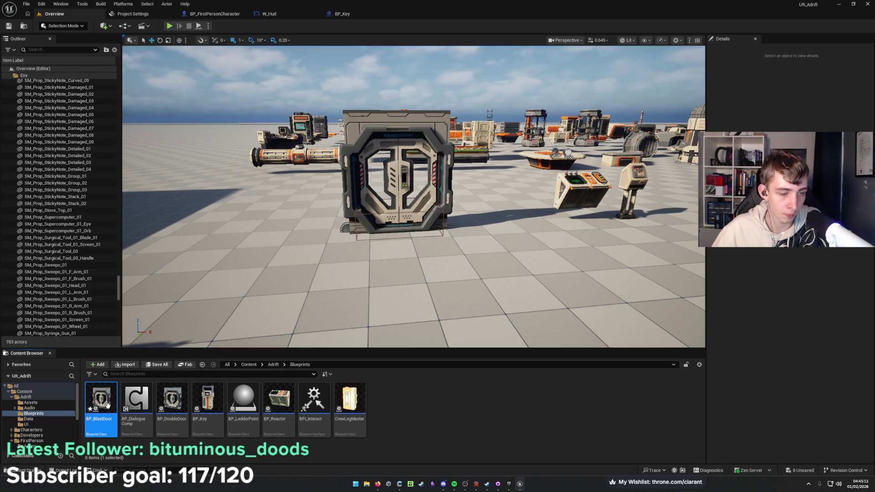
{"action": "key", "text": "Return"}
Delete both door panel meshes from BP_BlastDoor, leaving only the frame.
{"action": "left_click", "coordinate": [130, 39]}
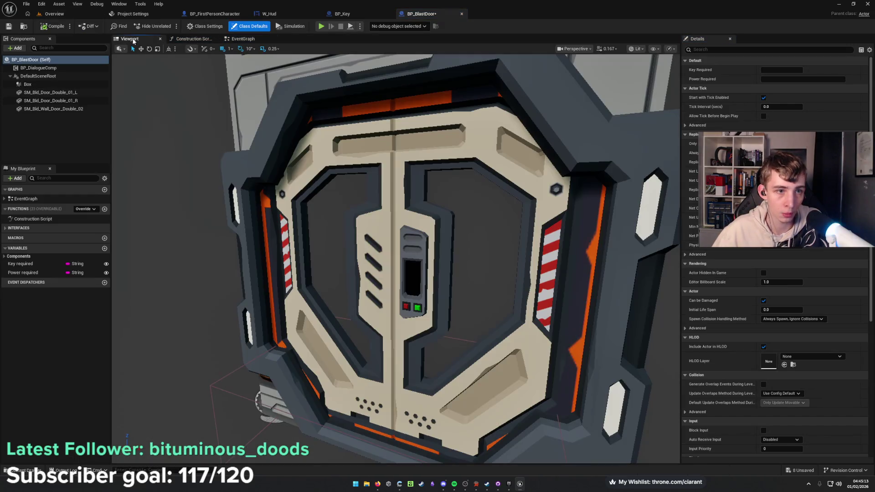
{"action": "left_click", "coordinate": [366, 304]}
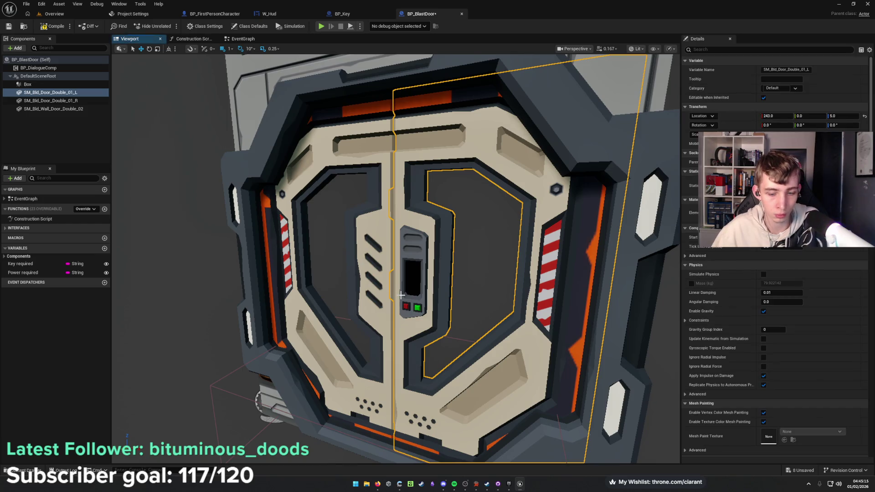
{"action": "key", "text": "Delete"}
{"action": "left_click", "coordinate": [299, 218]}
{"action": "key", "text": "Delete"}
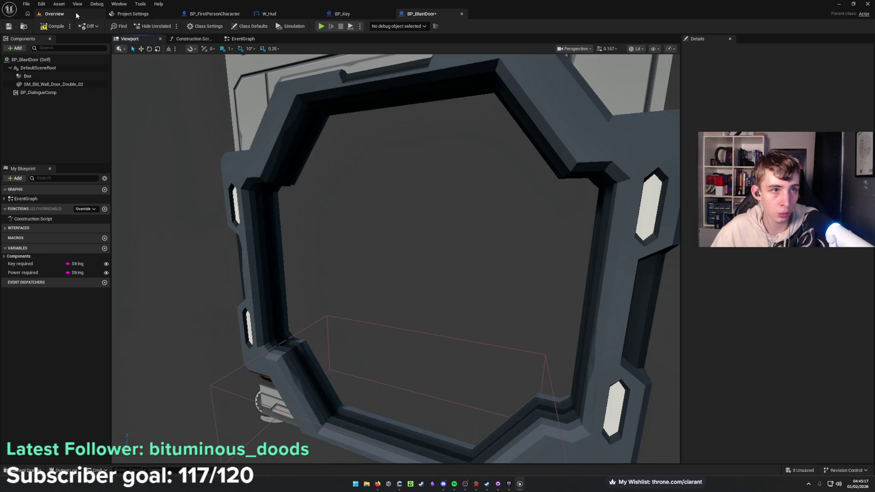
{"action": "left_click", "coordinate": [54, 14]}
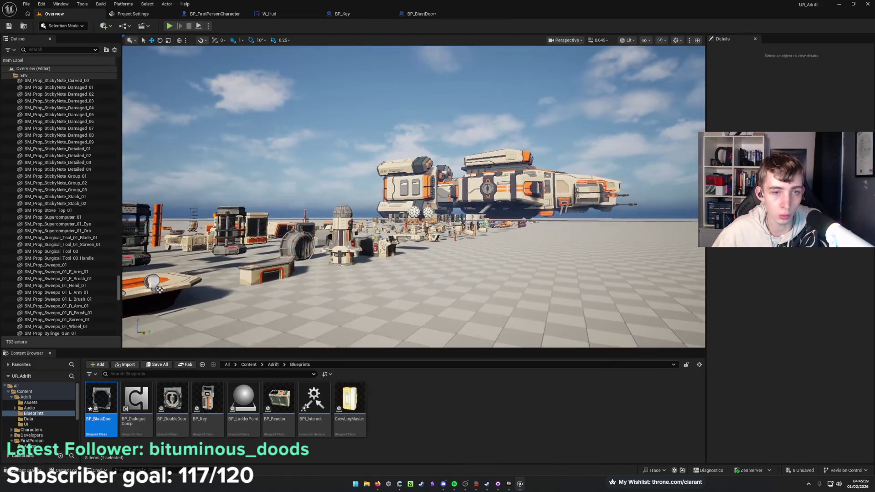
Fly the level camera across the props to the door barrier pieces.
{"action": "scroll", "coordinate": [413, 195], "scroll_direction": "up", "scroll_amount": 3}
{"action": "key", "text": "w"}
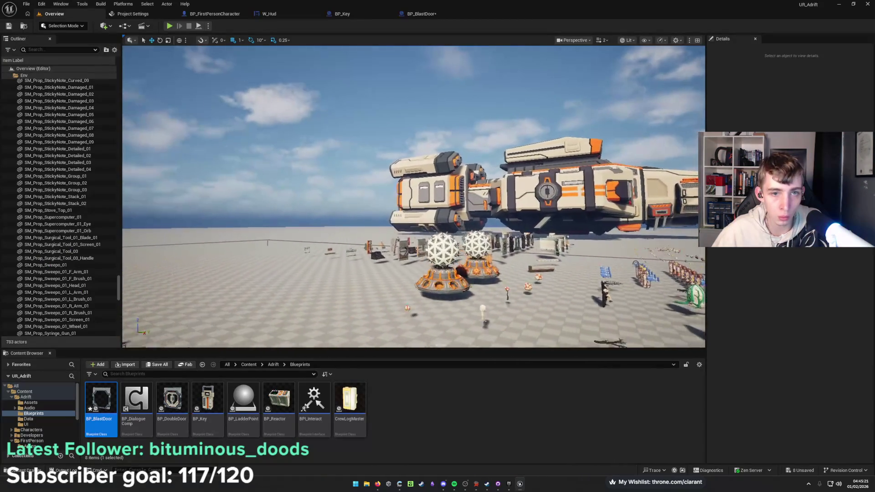
{"action": "key", "text": "w"}
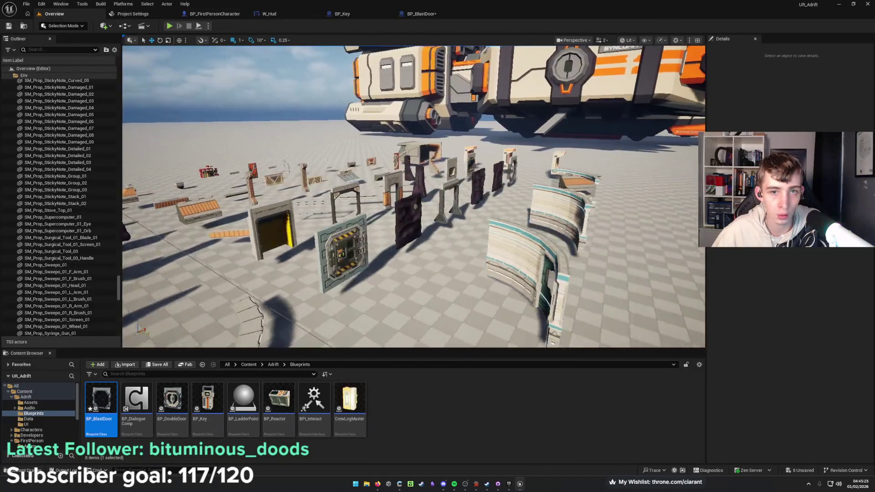
{"action": "key", "text": "e"}
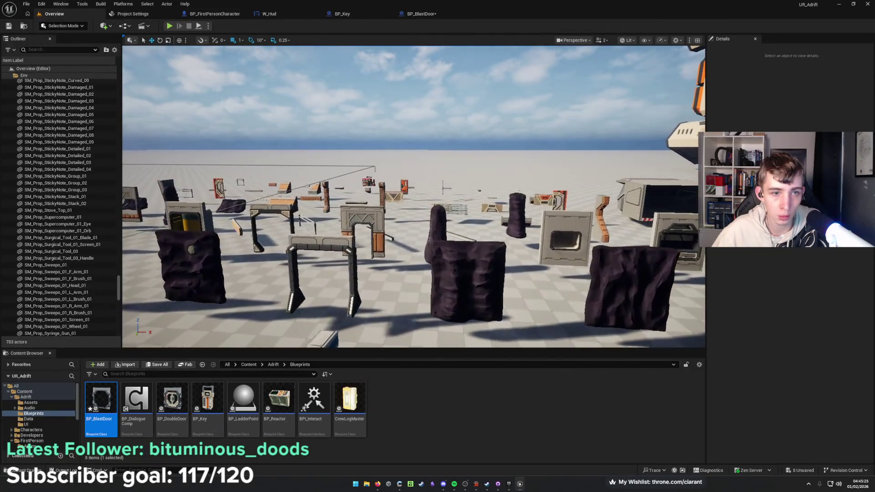
{"action": "key", "text": "q"}
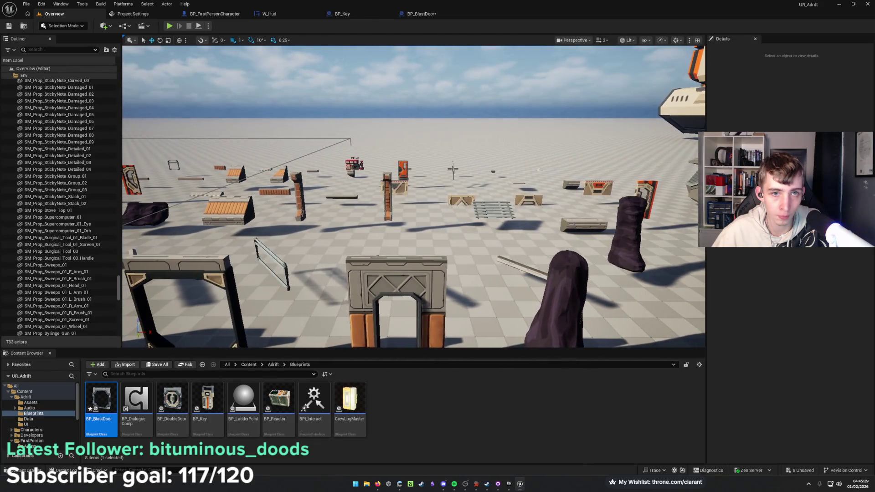
{"action": "key", "text": "d"}
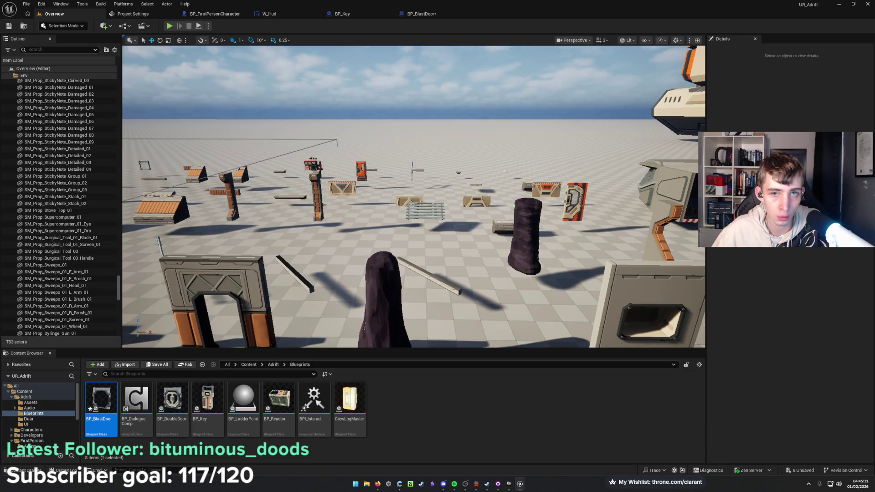
{"action": "key", "text": "w"}
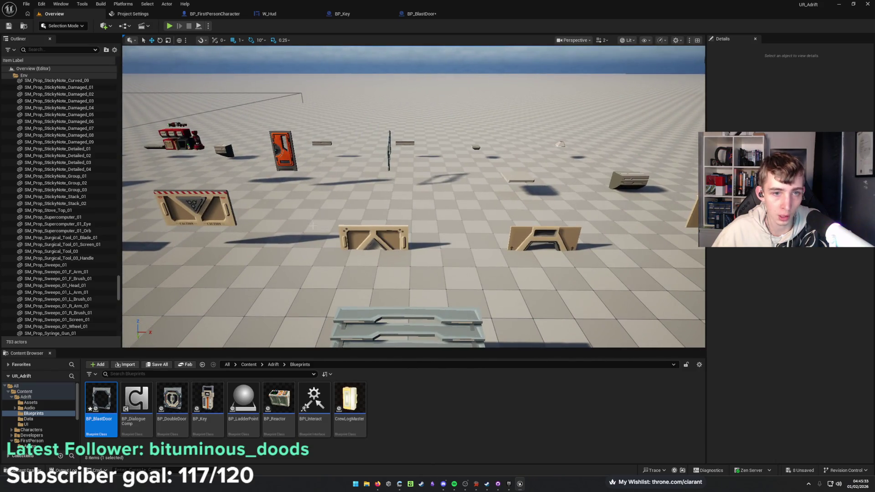
Select the door barrier pieces and raise the centre and right ones upward.
{"action": "left_click", "coordinate": [229, 211]}
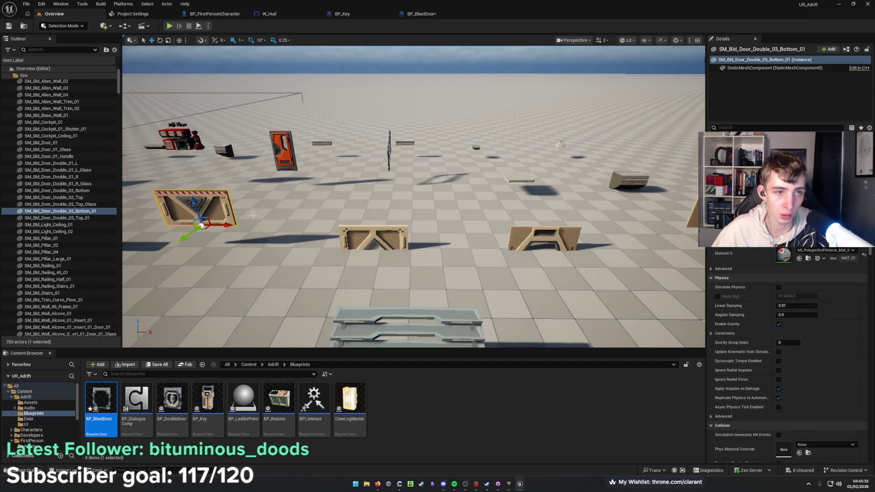
{"action": "left_click", "coordinate": [351, 235]}
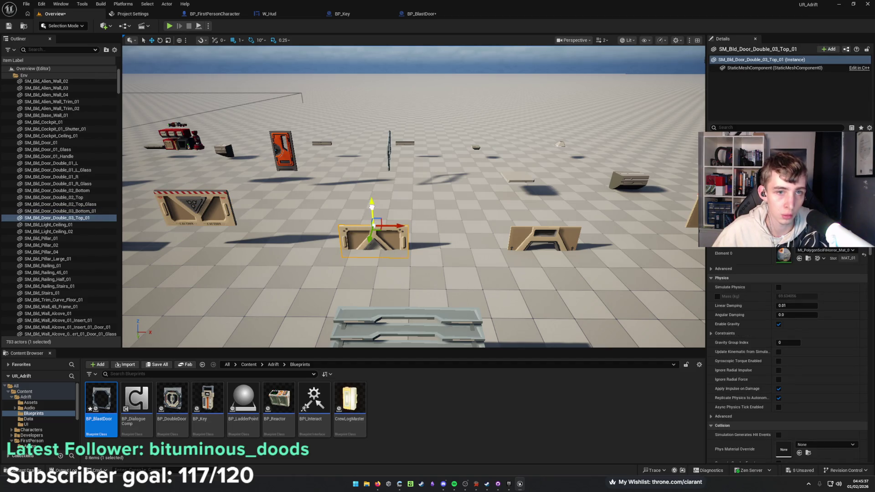
{"action": "left_click_drag", "start_coordinate": [371, 208], "coordinate": [371, 166]}
{"action": "left_click", "coordinate": [531, 243]}
{"action": "left_click_drag", "start_coordinate": [553, 195], "coordinate": [553, 182]}
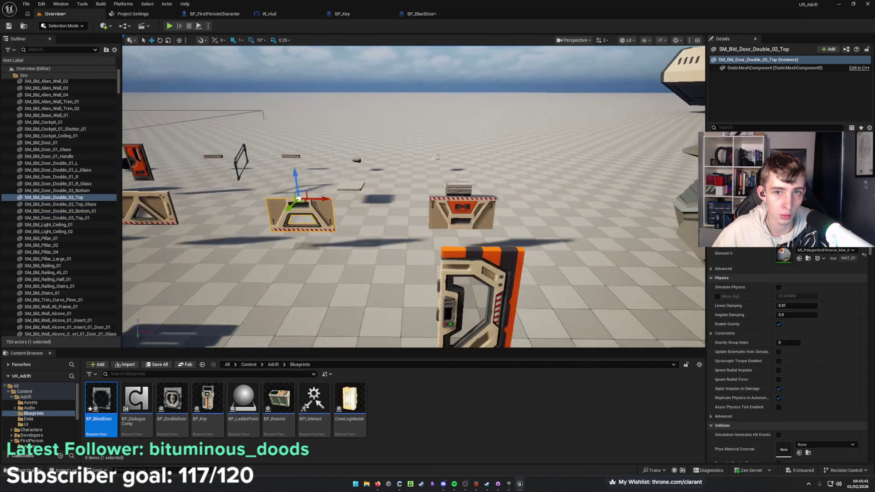
{"action": "left_click", "coordinate": [518, 211]}
Locate SM_Bld_Door_Double_03_Bottom_01's mesh asset and return to the BP_BlastDoor blueprint.
{"action": "key", "text": "s"}
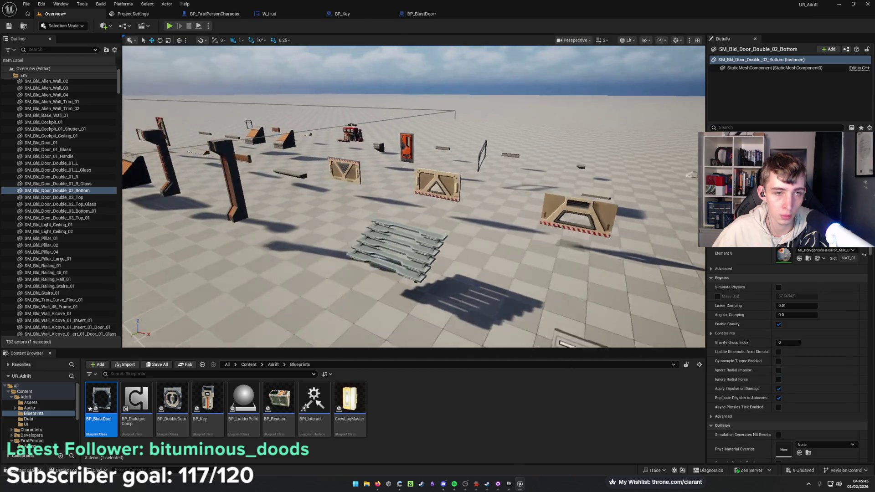
{"action": "key", "text": "w"}
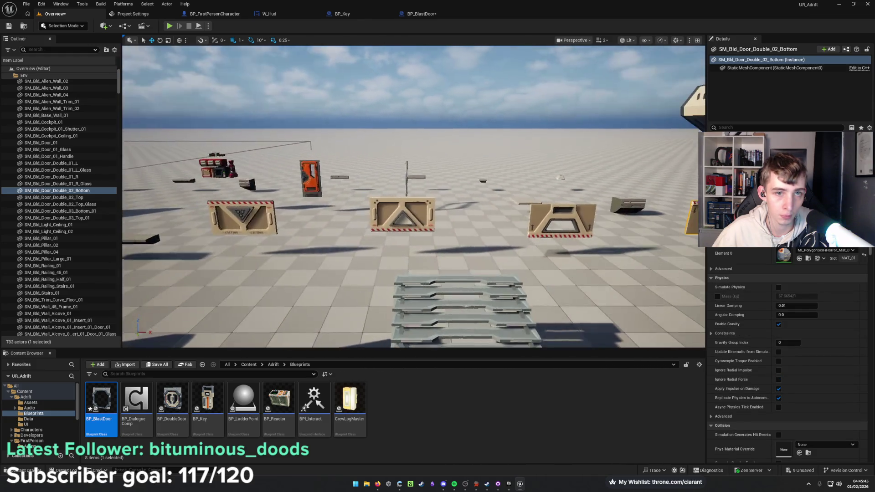
{"action": "left_click", "coordinate": [255, 217]}
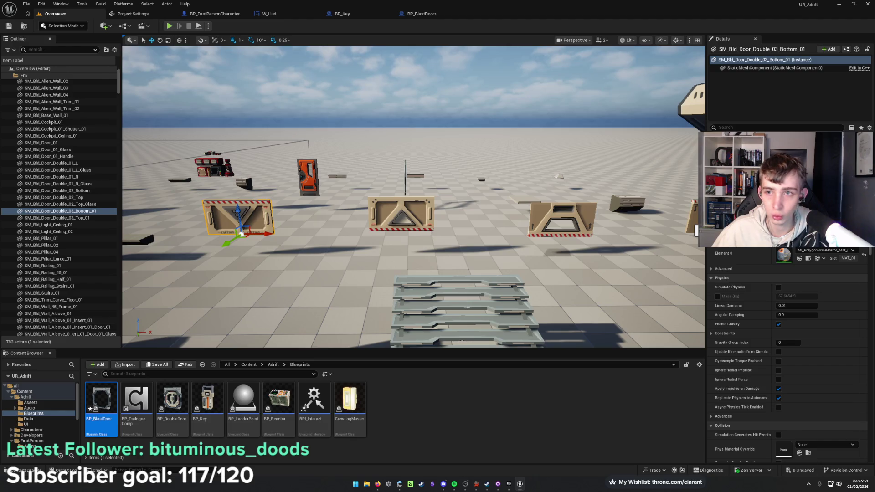
{"action": "key", "text": "ctrl+b"}
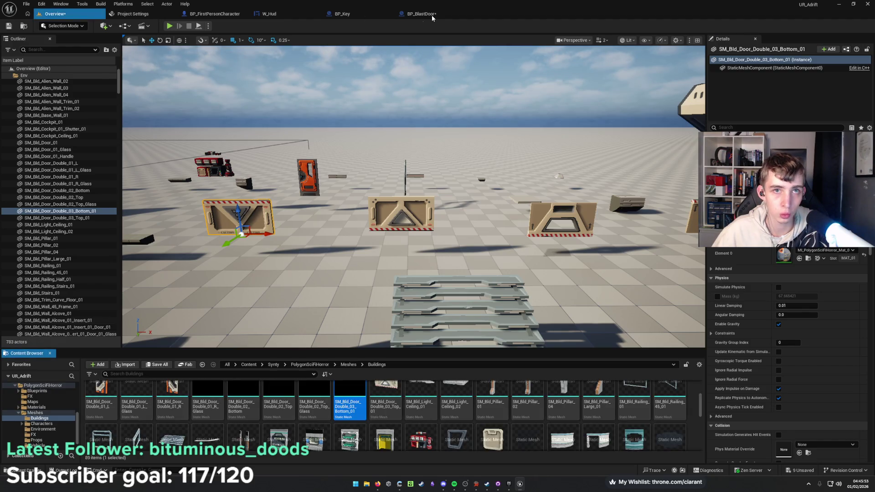
{"action": "left_click", "coordinate": [420, 13]}
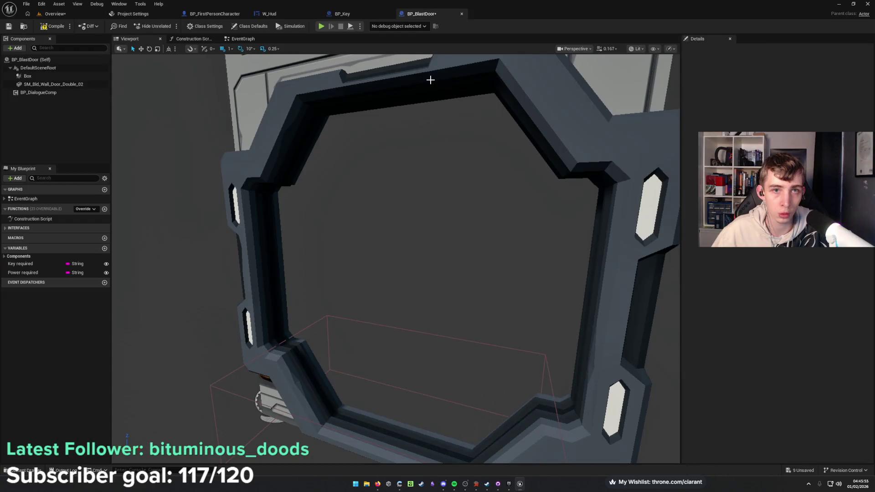
Add the SM_Bld_Door_Double_03_Bottom_01 barrier mesh as a BP_BlastDoor component.
{"action": "left_click", "coordinate": [15, 48]}
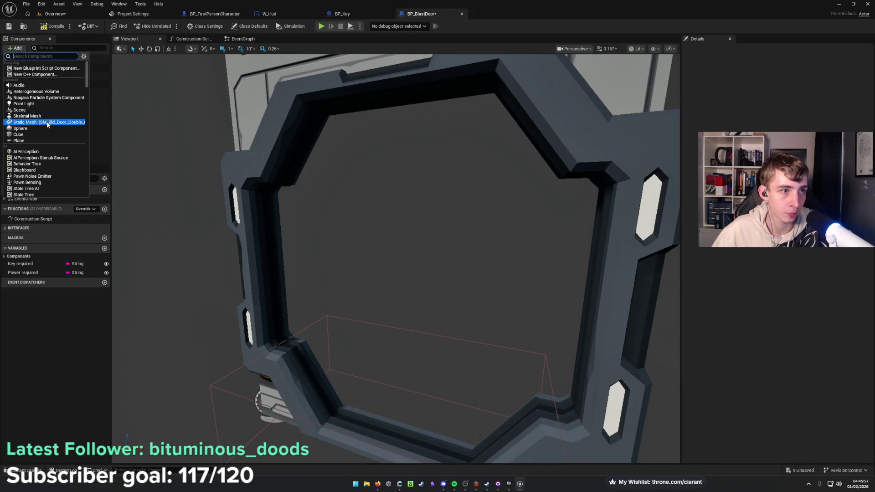
{"action": "left_click", "coordinate": [54, 124]}
{"action": "mouse_move", "coordinate": [237, 319]}
{"action": "left_mouse_down"}
{"action": "mouse_move", "coordinate": [245, 356]}
{"action": "mouse_move", "coordinate": [394, 369]}
{"action": "mouse_move", "coordinate": [359, 333]}
{"action": "left_mouse_up"}
{"action": "left_click", "coordinate": [69, 129]}
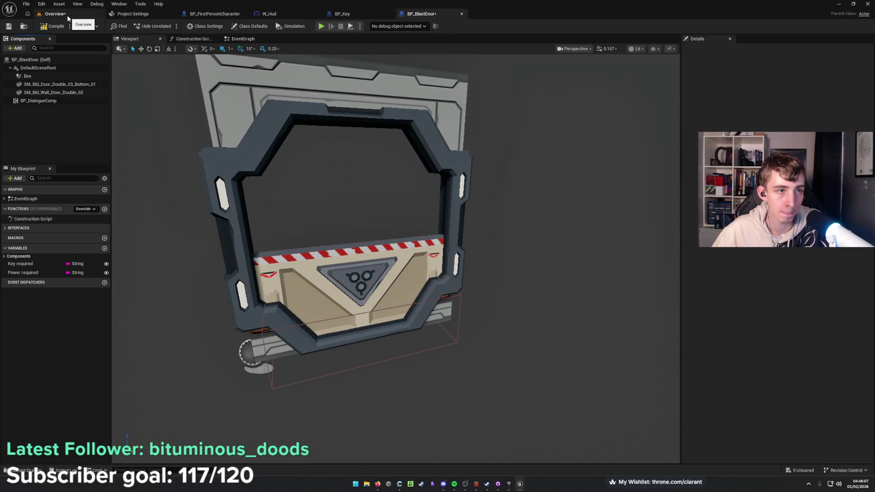
Find the middle barrier's mesh in the level and add SM_Bld_Door_Double_03_Top_01 as a component.
{"action": "left_click", "coordinate": [67, 15]}
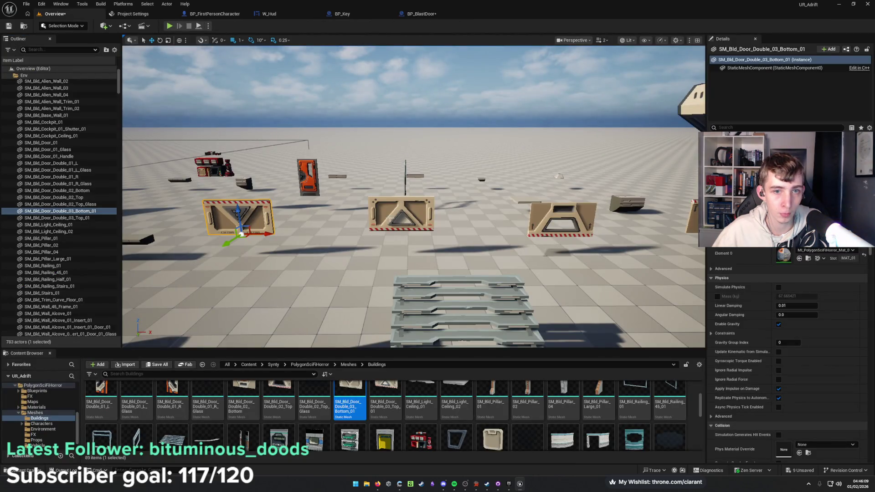
{"action": "left_click_drag", "start_coordinate": [395, 218], "coordinate": [362, 216]}
{"action": "left_click", "coordinate": [361, 222]}
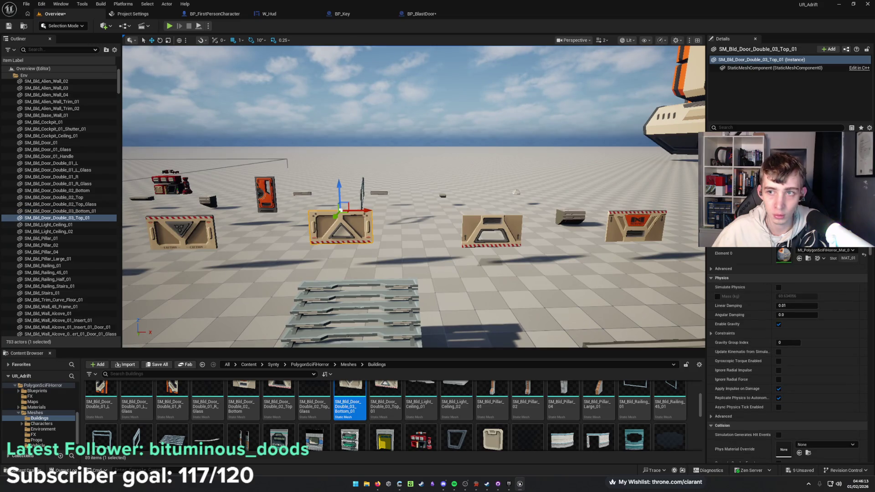
{"action": "key", "text": "ctrl+b"}
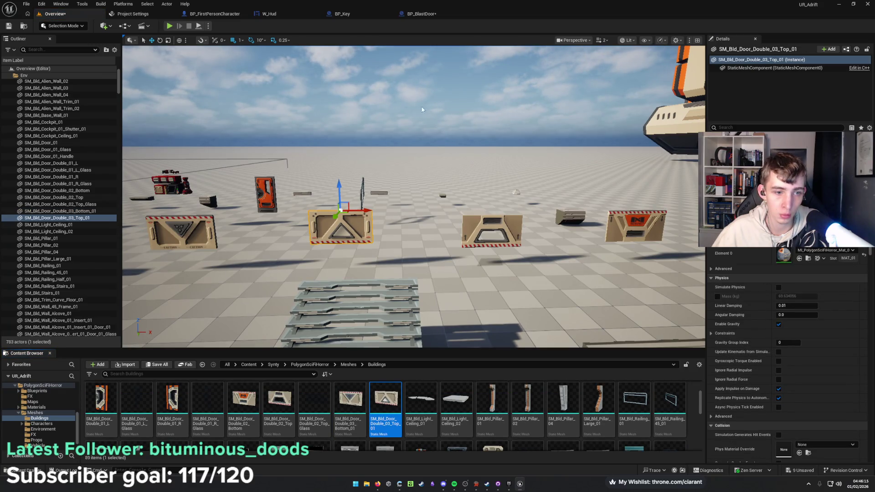
{"action": "left_click", "coordinate": [424, 14]}
{"action": "left_click", "coordinate": [15, 48]}
{"action": "left_click", "coordinate": [36, 123]}
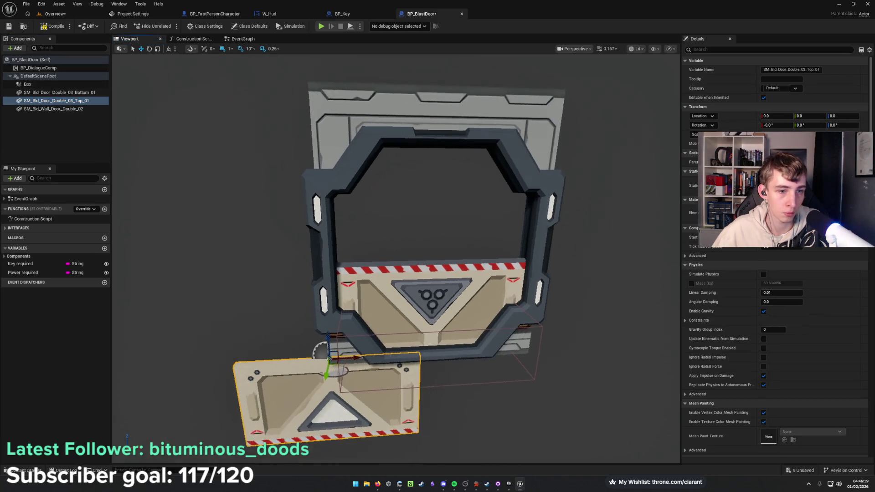
Place the top door half at about X 125, Z 245 above the bottom one.
{"action": "left_click_drag", "start_coordinate": [350, 355], "coordinate": [355, 133]}
{"action": "mouse_move", "coordinate": [376, 162]}
{"action": "left_mouse_down"}
{"action": "mouse_move", "coordinate": [495, 177]}
{"action": "mouse_move", "coordinate": [464, 178]}
{"action": "left_mouse_up"}
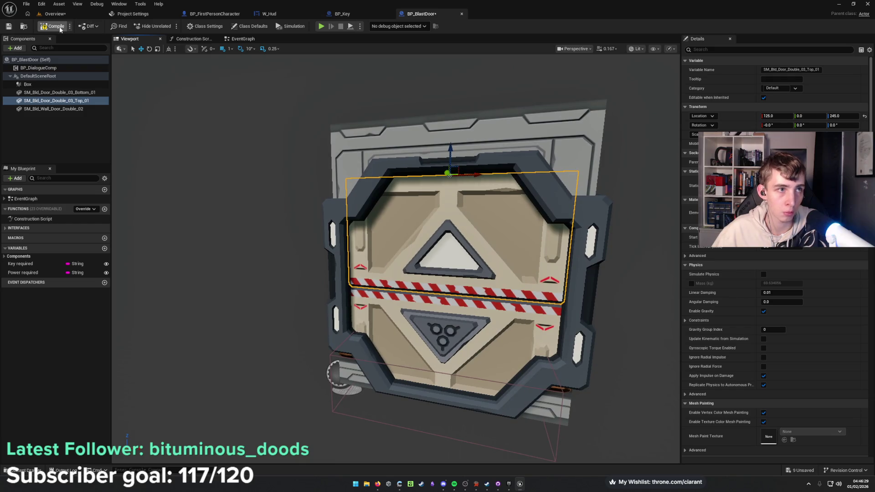
{"action": "key", "text": "f"}
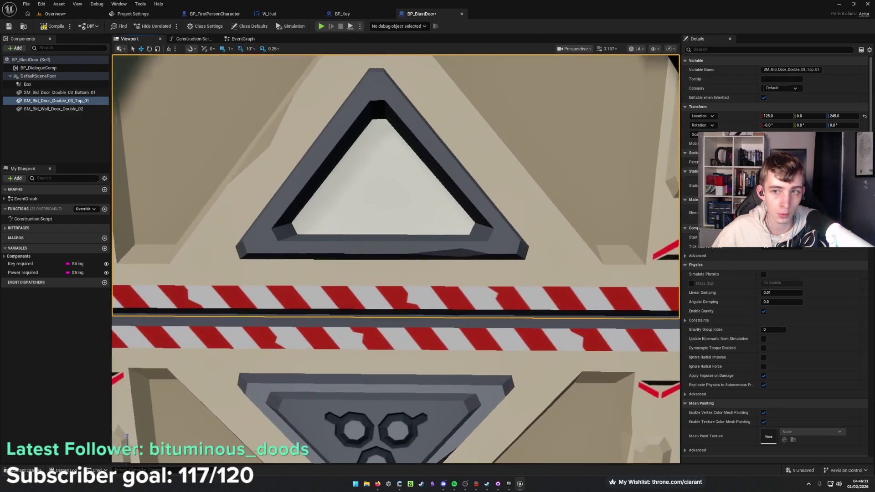
{"action": "scroll", "coordinate": [275, 154], "scroll_direction": "down", "scroll_amount": 5}
{"action": "scroll", "coordinate": [365, 255], "scroll_direction": "down", "scroll_amount": 10}
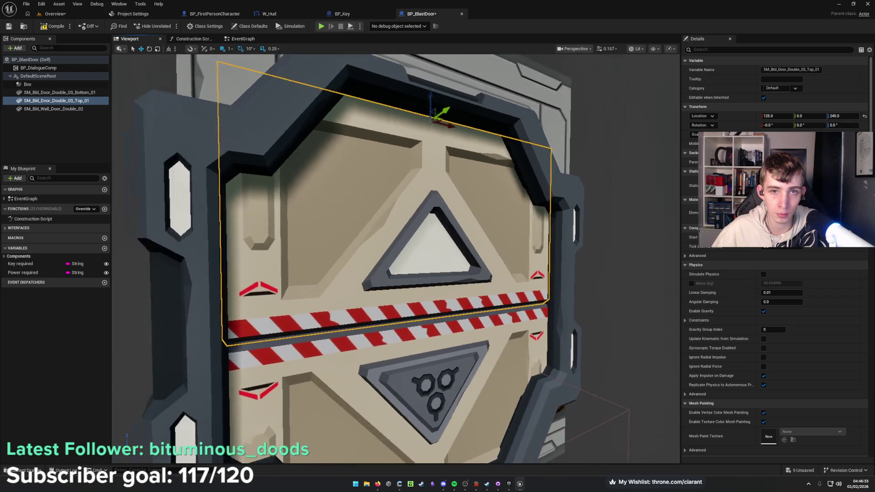
{"action": "key", "text": "f"}
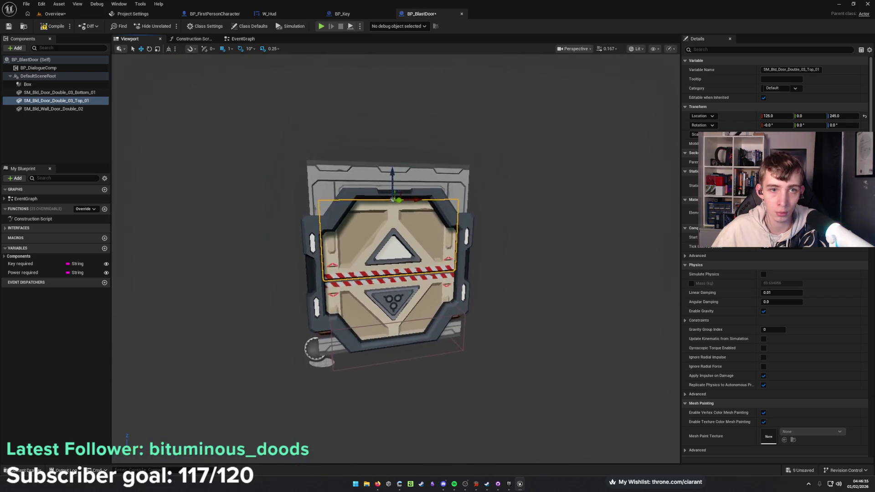
{"action": "left_click", "coordinate": [30, 59], "text": "shift"}
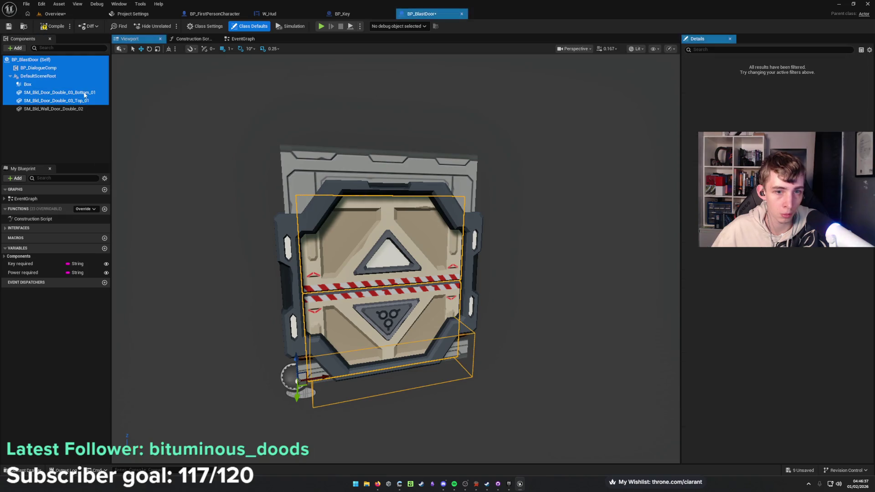
{"action": "left_click_drag", "start_coordinate": [296, 364], "coordinate": [297, 360]}
Delete the Box component from BP_BlastDoor.
{"action": "left_click", "coordinate": [68, 145]}
{"action": "left_click", "coordinate": [42, 84]}
{"action": "key", "text": "Delete"}
{"action": "mouse_move", "coordinate": [224, 175]}
{"action": "left_mouse_down"}
{"action": "mouse_move", "coordinate": [169, 174]}
{"action": "mouse_move", "coordinate": [223, 174]}
{"action": "left_mouse_up"}
{"action": "left_click", "coordinate": [364, 346]}
Drag Bottom_01 and Top_01 into the EventGraph and wire them to Set Relative Location targets.
{"action": "left_click", "coordinate": [256, 39]}
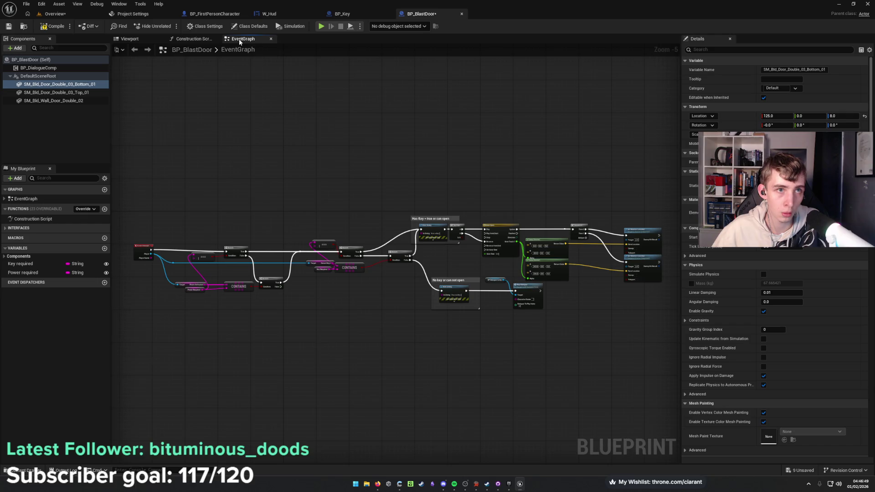
{"action": "scroll", "coordinate": [455, 291], "scroll_direction": "up", "scroll_amount": 1}
{"action": "scroll", "coordinate": [466, 284], "scroll_direction": "up", "scroll_amount": 3}
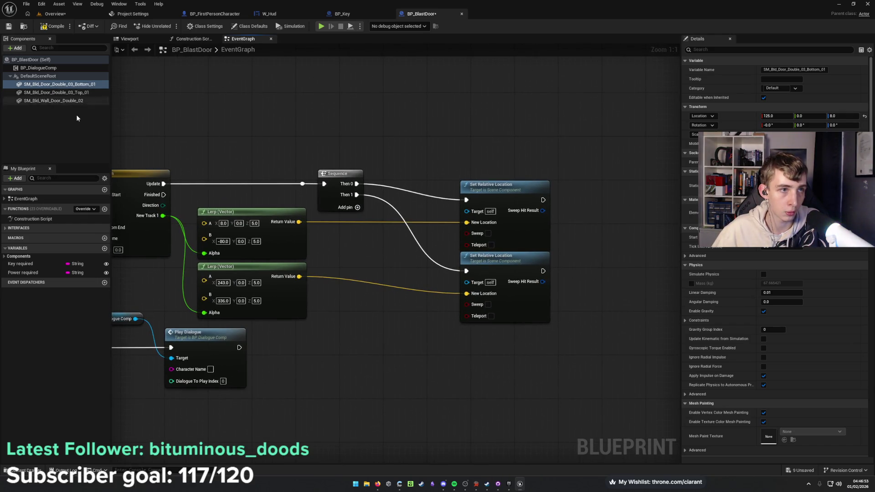
{"action": "mouse_move", "coordinate": [81, 85]}
{"action": "left_mouse_down"}
{"action": "mouse_move", "coordinate": [378, 129]}
{"action": "mouse_move", "coordinate": [324, 147]}
{"action": "left_mouse_up"}
{"action": "left_click_drag", "start_coordinate": [397, 148], "coordinate": [473, 212]}
{"action": "mouse_move", "coordinate": [56, 92]}
{"action": "left_mouse_down"}
{"action": "mouse_move", "coordinate": [109, 94]}
{"action": "mouse_move", "coordinate": [340, 317]}
{"action": "mouse_move", "coordinate": [416, 332]}
{"action": "mouse_move", "coordinate": [467, 282]}
{"action": "left_mouse_up"}
{"action": "left_click", "coordinate": [331, 150]}
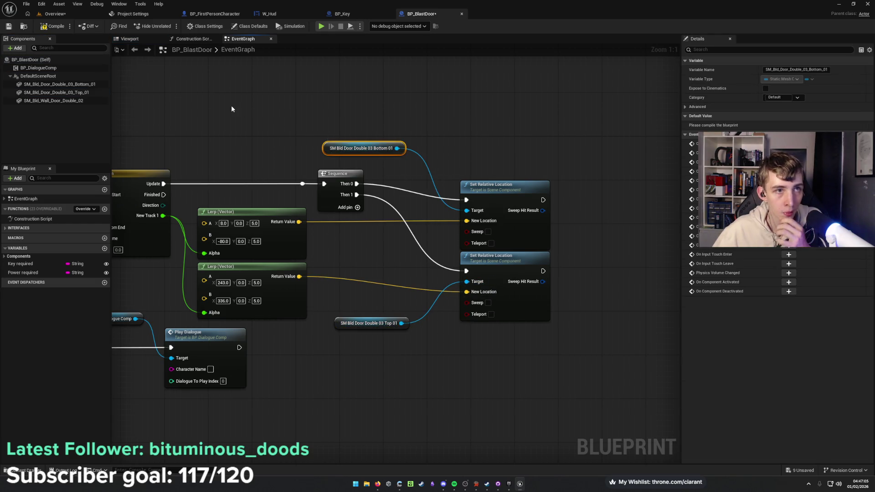
{"action": "left_click_drag", "start_coordinate": [255, 146], "coordinate": [340, 154]}
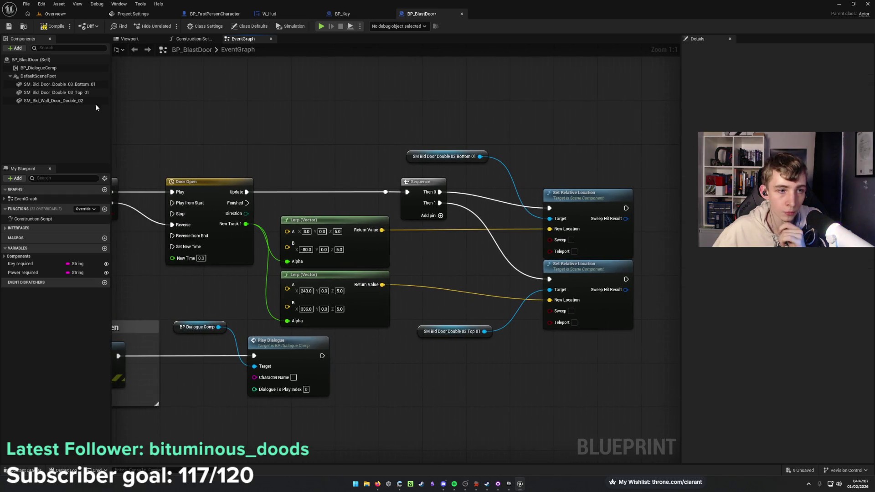
Set the upper Lerp's A to 125, 0, 8 for the bottom door half.
{"action": "left_click", "coordinate": [60, 84]}
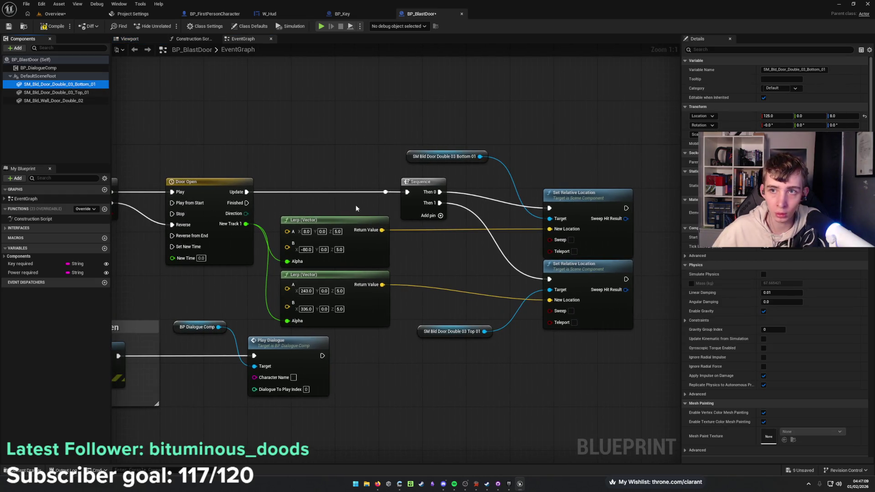
{"action": "left_click", "coordinate": [307, 232]}
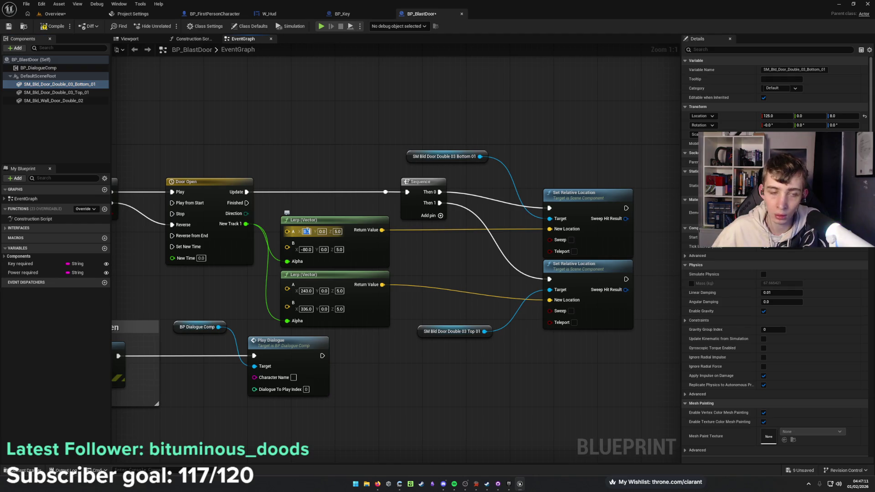
{"action": "type", "text": "1"}
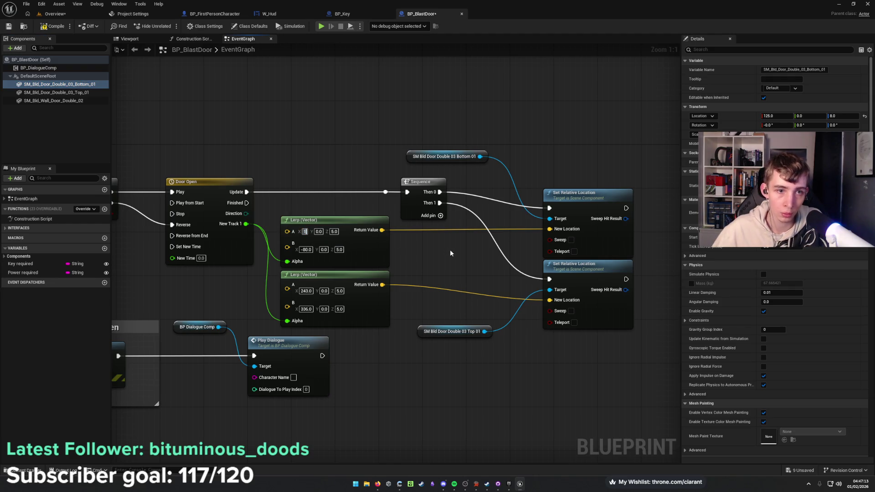
{"action": "type", "text": "25"}
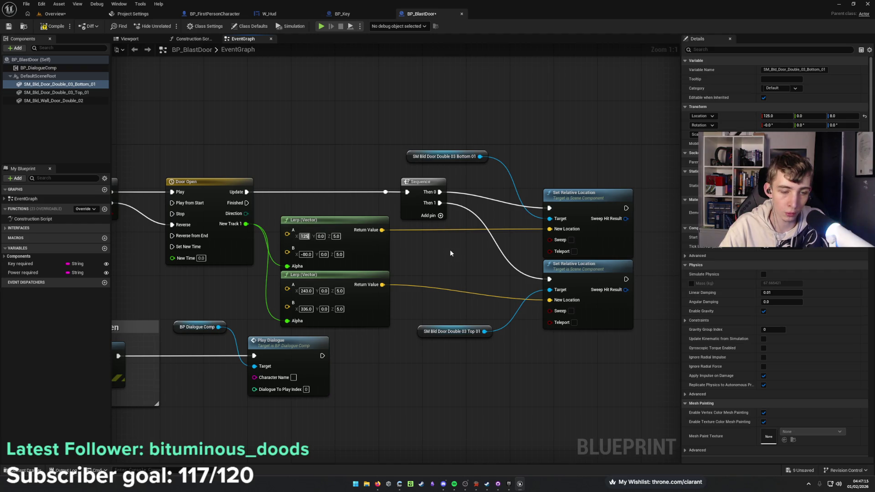
{"action": "key", "text": "Tab"}
{"action": "key", "text": "Tab"}
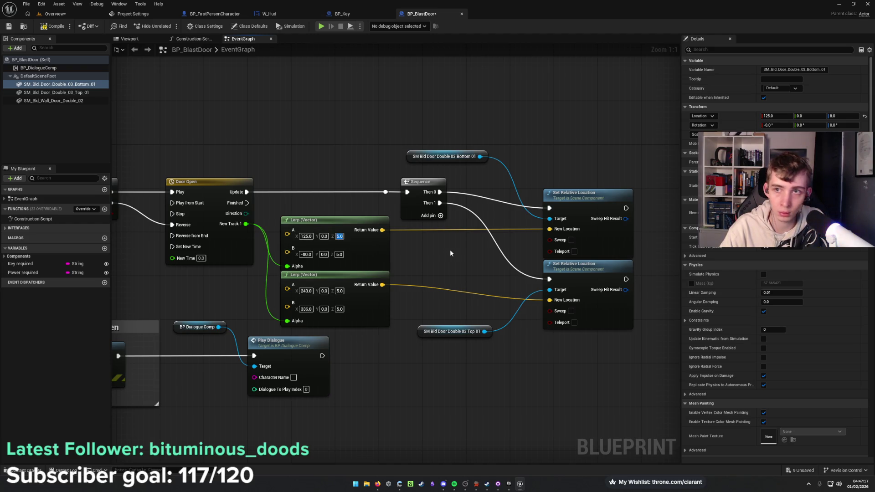
{"action": "type", "text": "8.0"}
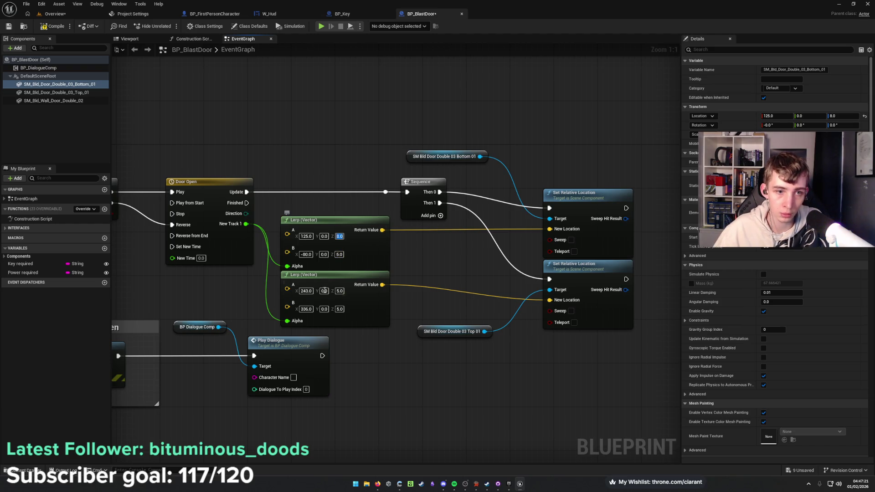
Set the lower Lerp's A to 125, 0, 253 for the top door half.
{"action": "left_click", "coordinate": [80, 93]}
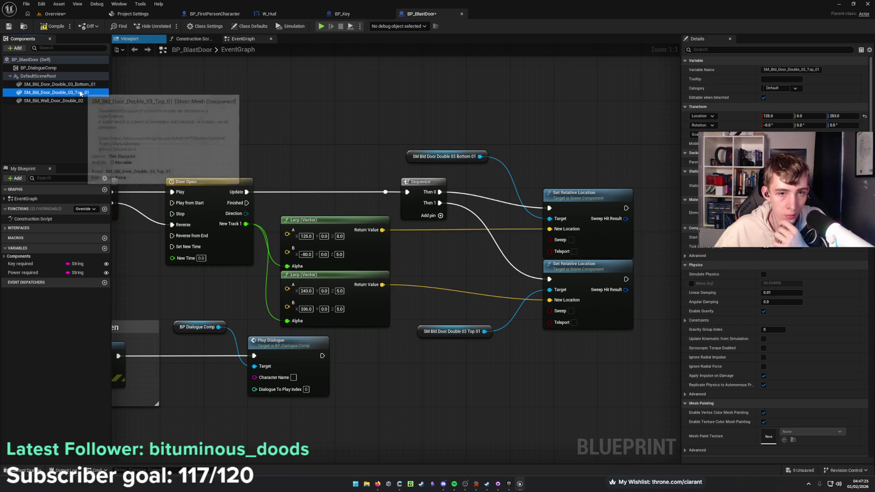
{"action": "left_click", "coordinate": [306, 291]}
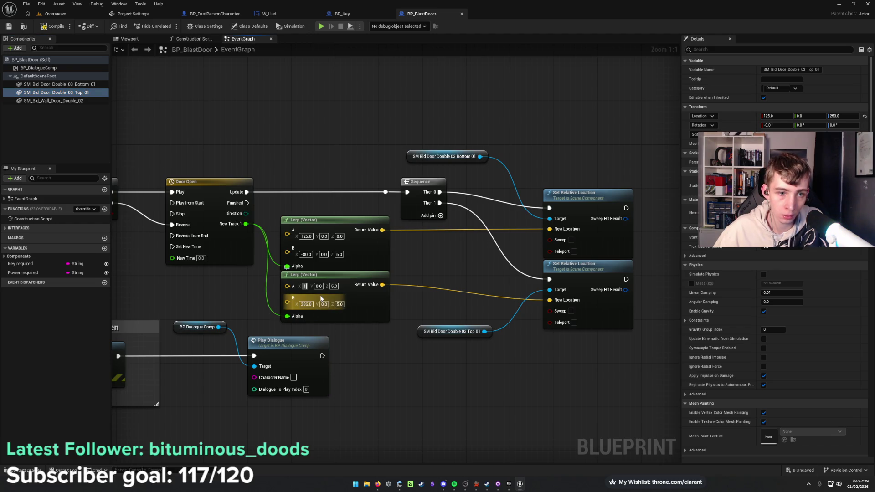
{"action": "type", "text": "125"}
{"action": "key", "text": "Tab"}
{"action": "key", "text": "Tab"}
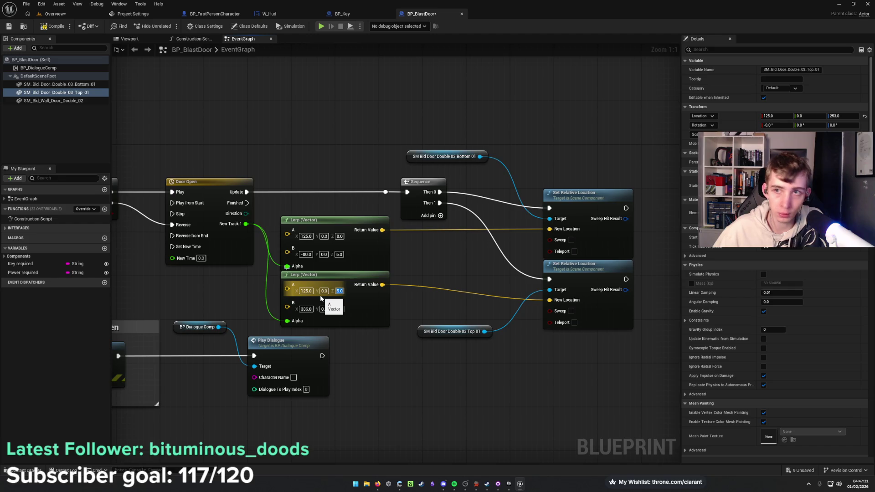
{"action": "type", "text": "3"}
{"action": "key", "text": "Return"}
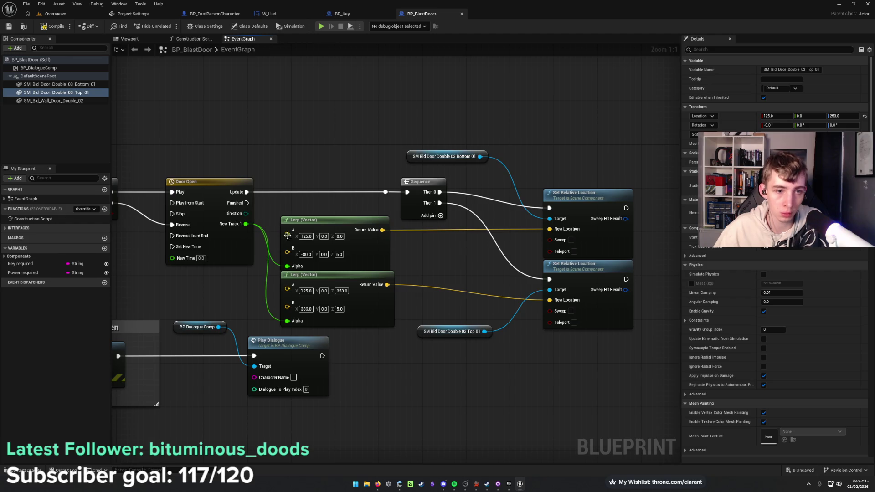
{"action": "left_click", "coordinate": [129, 39]}
Raise the top door half to read its open height, then set its Lerp B to 125, 0, 366.
{"action": "scroll", "coordinate": [359, 202], "scroll_direction": "down", "scroll_amount": 10}
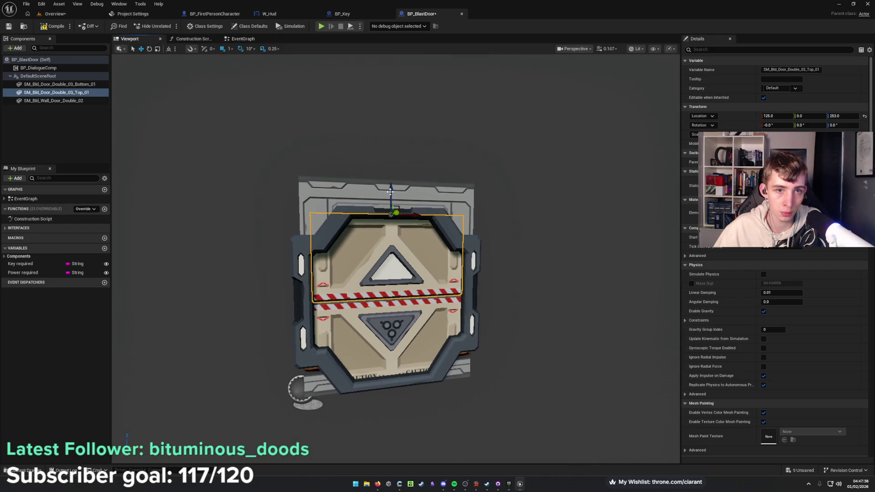
{"action": "mouse_move", "coordinate": [390, 191]}
{"action": "left_mouse_down"}
{"action": "mouse_move", "coordinate": [403, 122]}
{"action": "mouse_move", "coordinate": [391, 108]}
{"action": "left_mouse_up"}
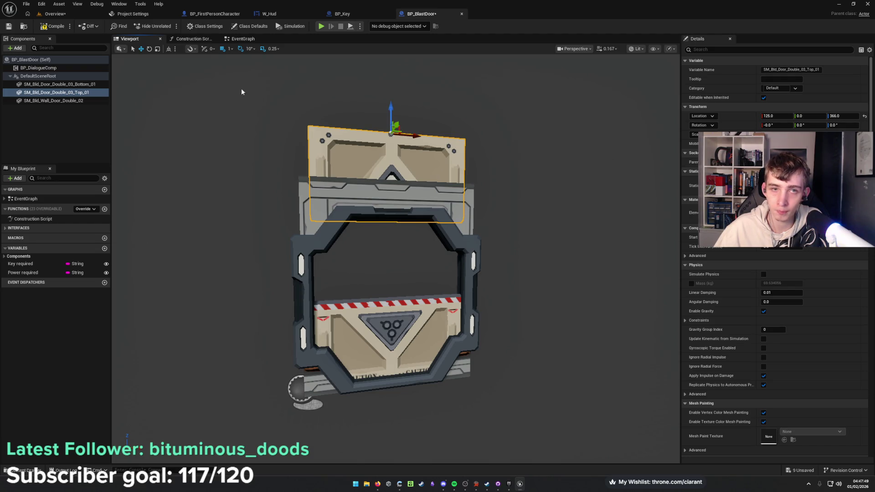
{"action": "left_click", "coordinate": [241, 39]}
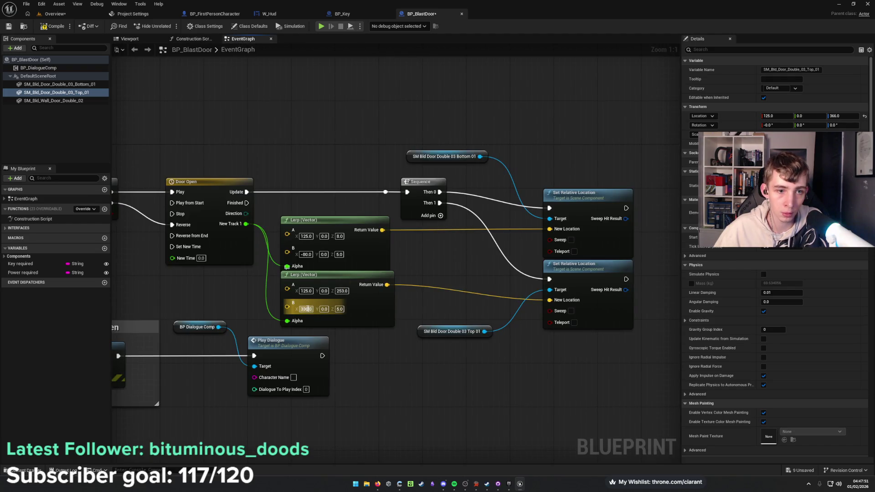
{"action": "type", "text": "125"}
{"action": "key", "text": "Tab"}
{"action": "key", "text": "Tab"}
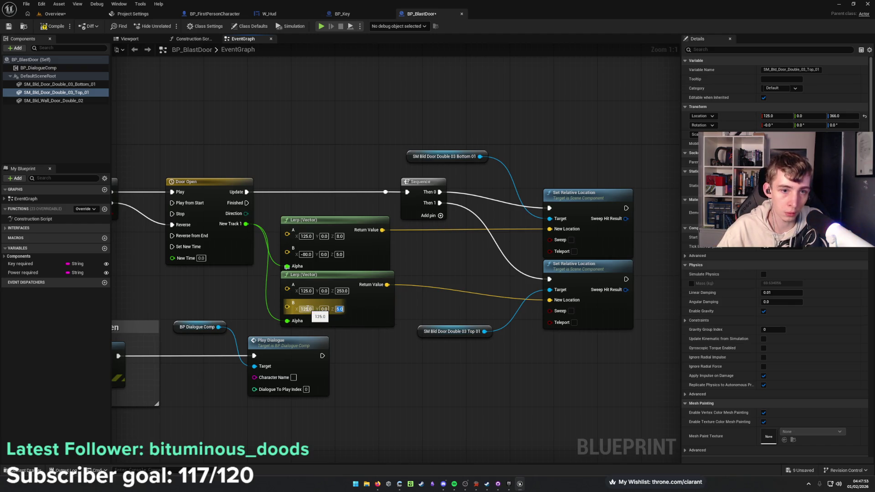
{"action": "left_click", "coordinate": [400, 460]}
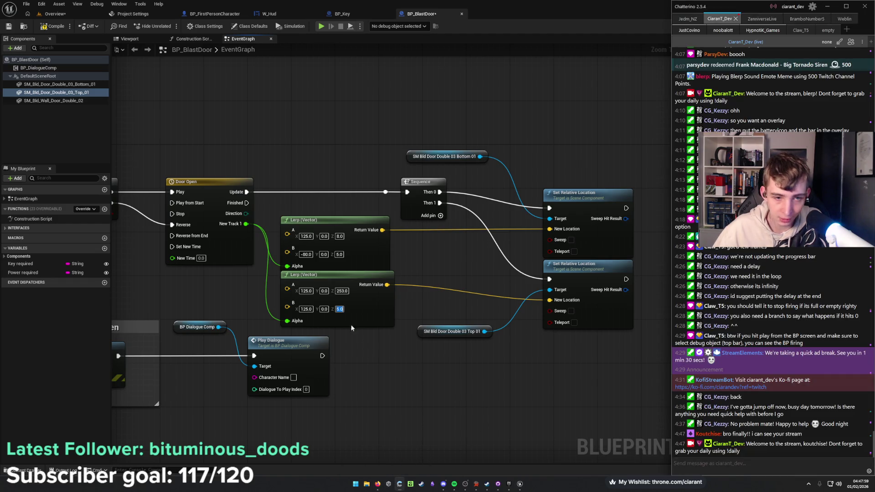
{"action": "left_click", "coordinate": [341, 310]}
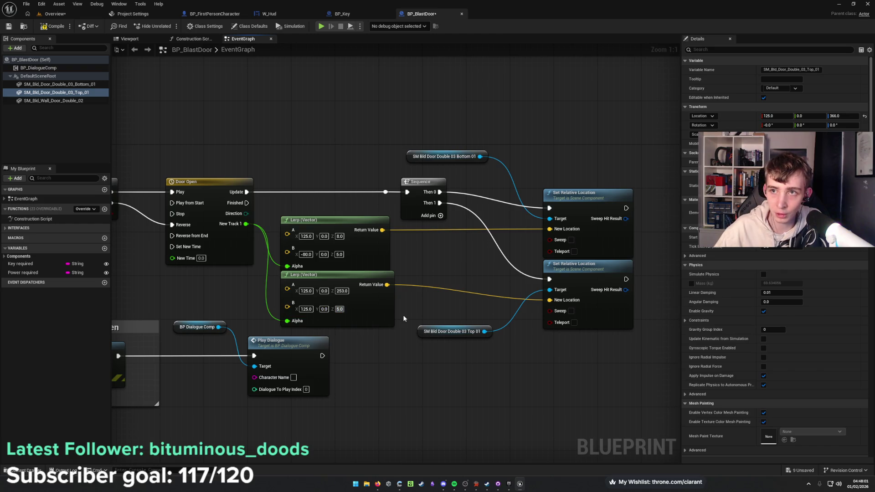
{"action": "type", "text": "5366"}
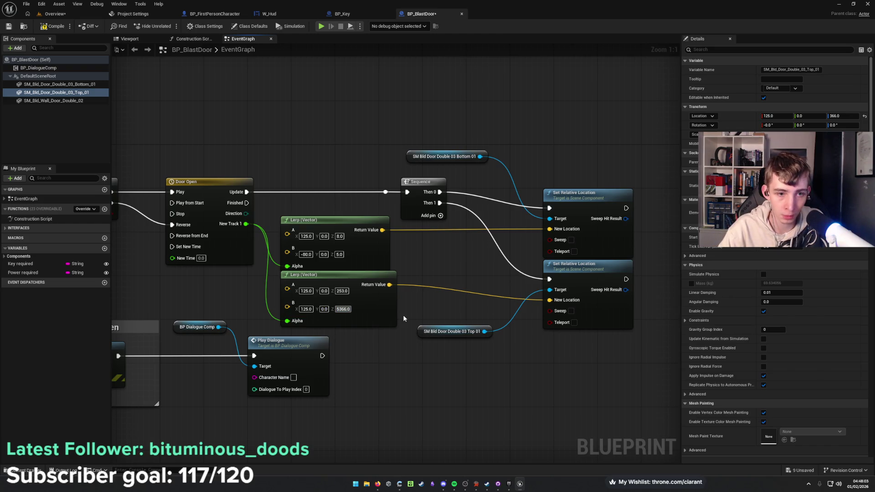
{"action": "type", "text": "3"}
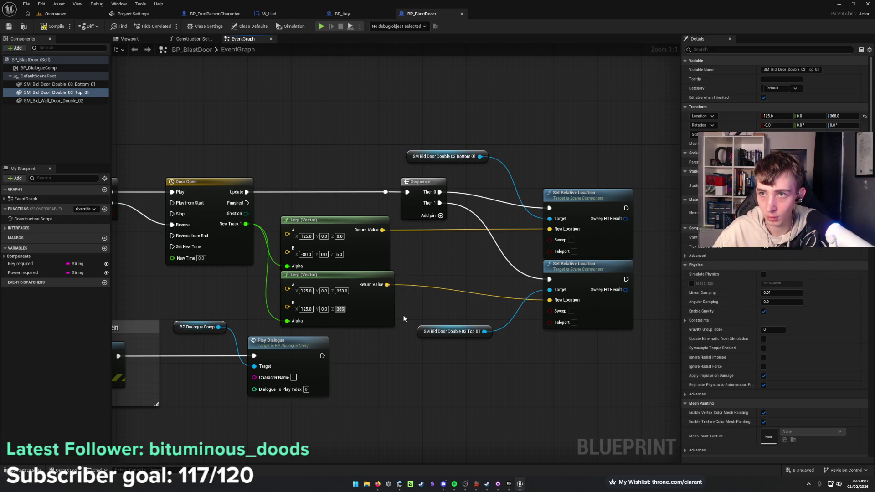
{"action": "key", "text": "Return"}
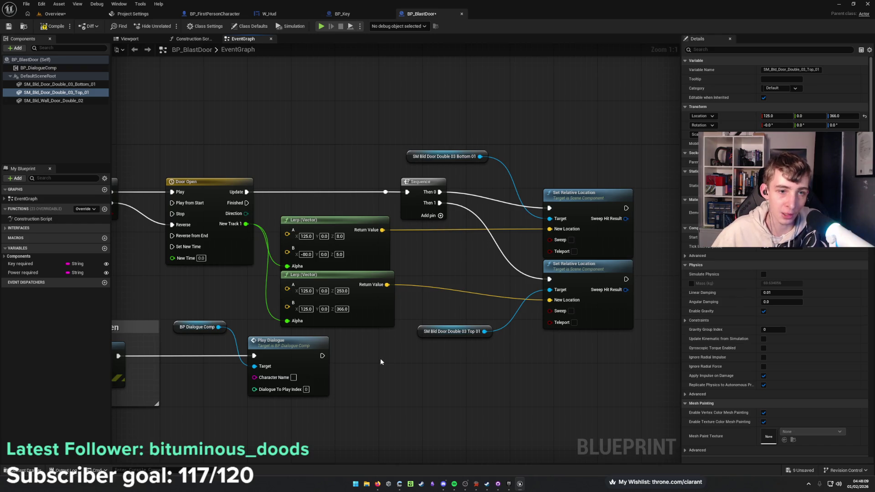
{"action": "left_click", "coordinate": [55, 84]}
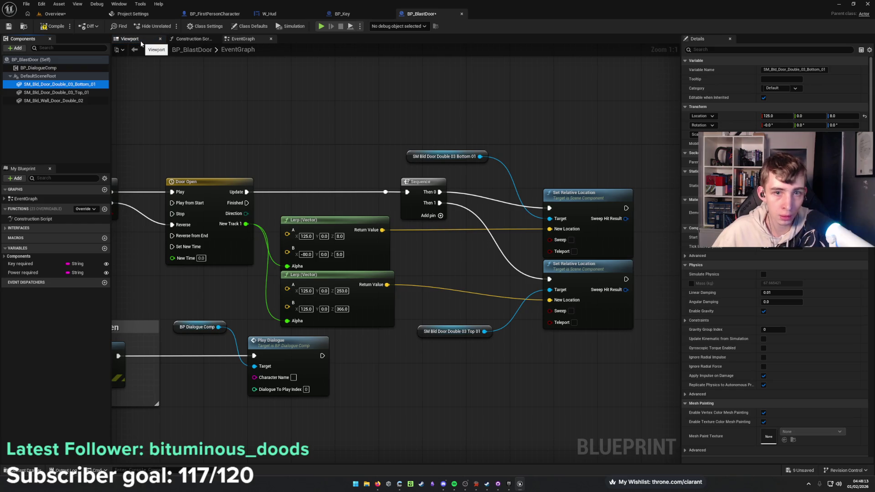
Lower the bottom door, set its Lerp B to 125, 0, -110, and compile.
{"action": "left_click", "coordinate": [129, 39]}
{"action": "left_click_drag", "start_coordinate": [391, 354], "coordinate": [391, 426]}
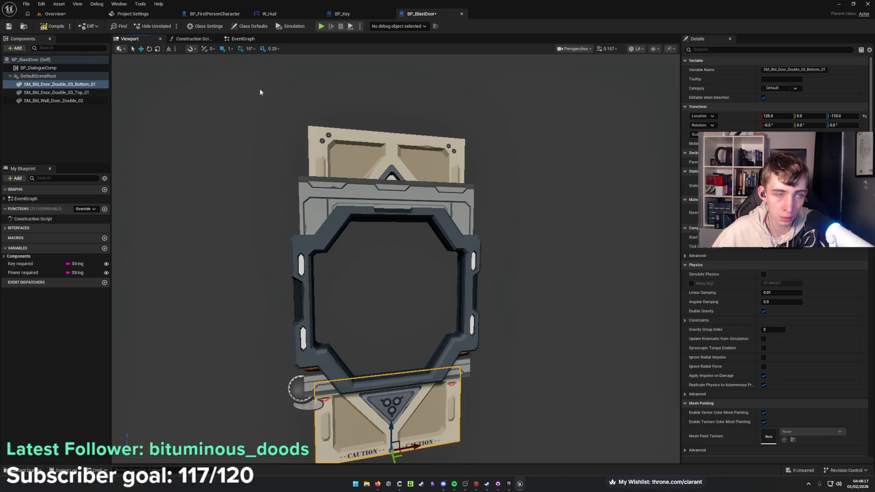
{"action": "left_click", "coordinate": [244, 41]}
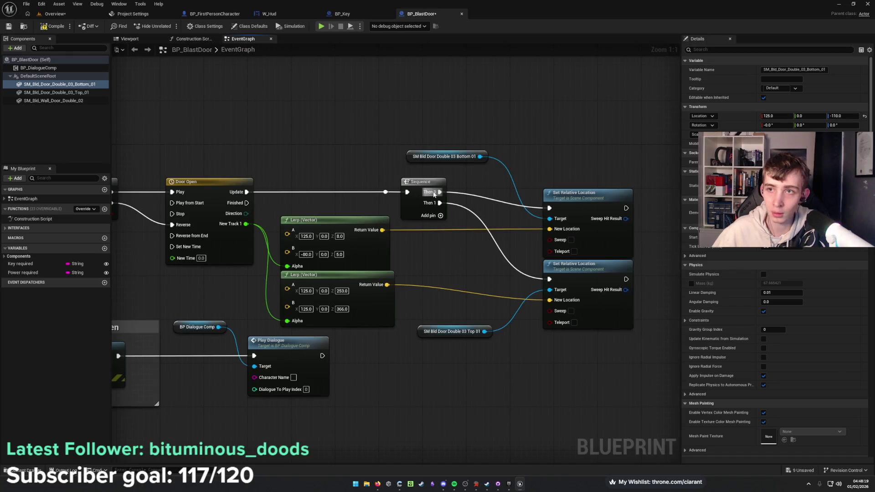
{"action": "left_click", "coordinate": [305, 254]}
{"action": "type", "text": "12"}
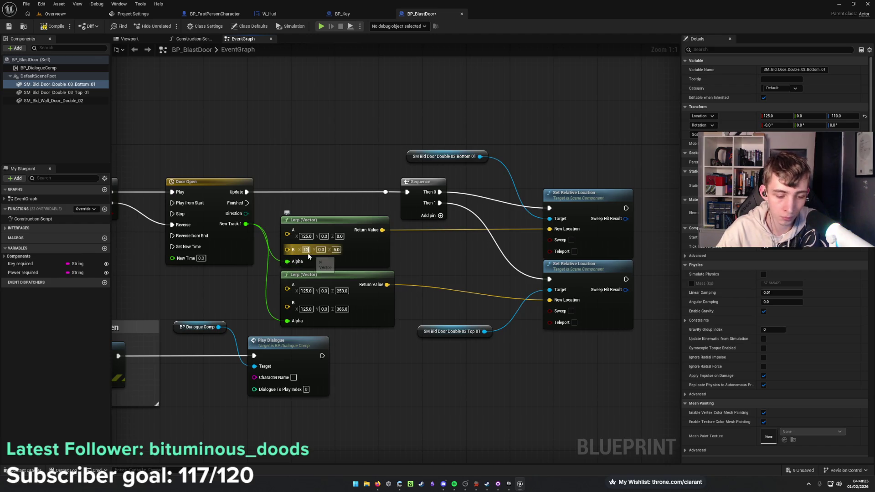
{"action": "type", "text": "5"}
{"action": "key", "text": "Tab"}
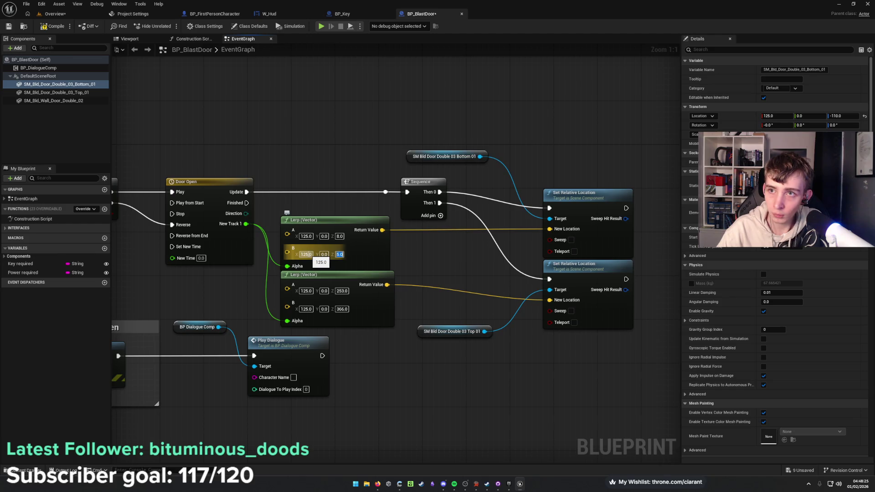
{"action": "type", "text": "-10"}
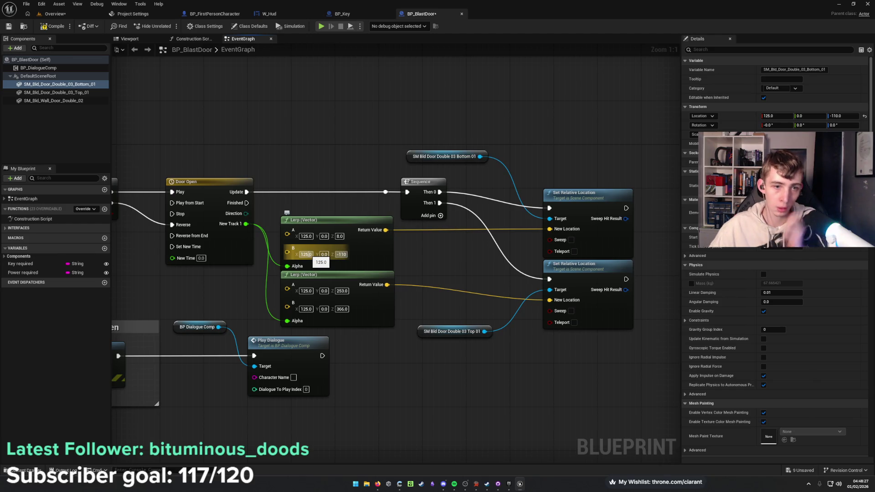
{"action": "key", "text": "Return"}
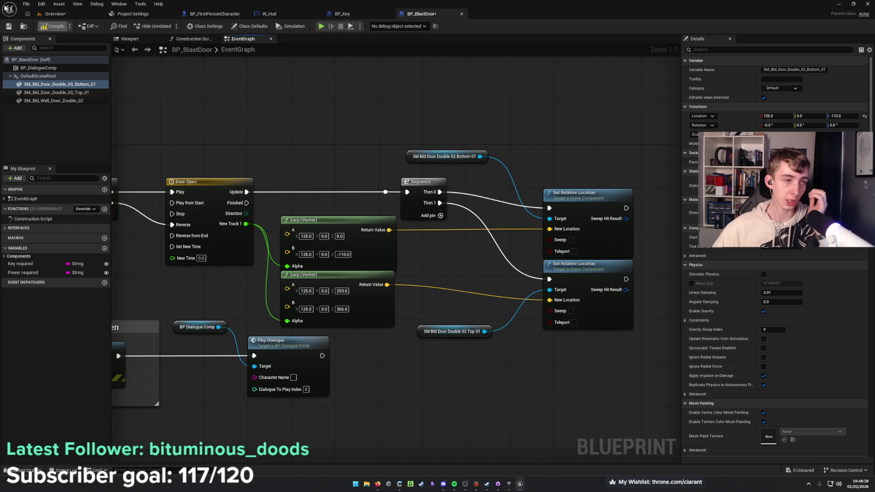
{"action": "left_click", "coordinate": [51, 28]}
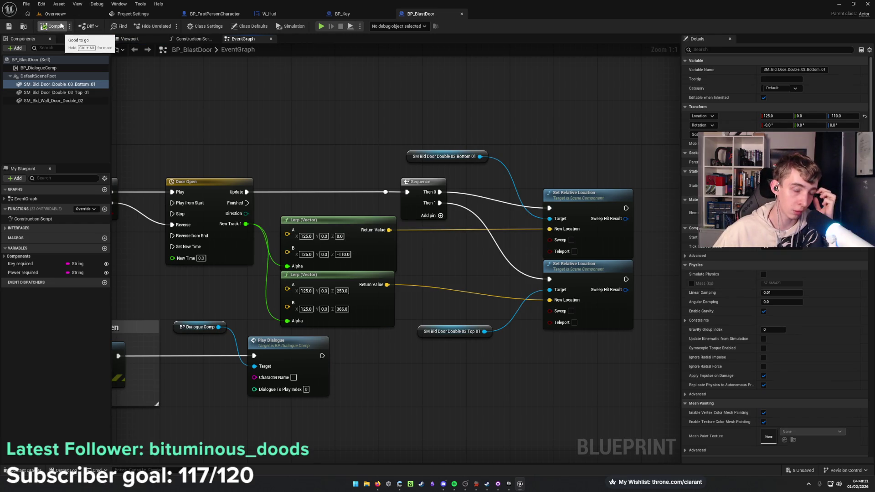
Confirm the bottom door's -110 height in the viewport and select the top door piece.
{"action": "left_click", "coordinate": [153, 38]}
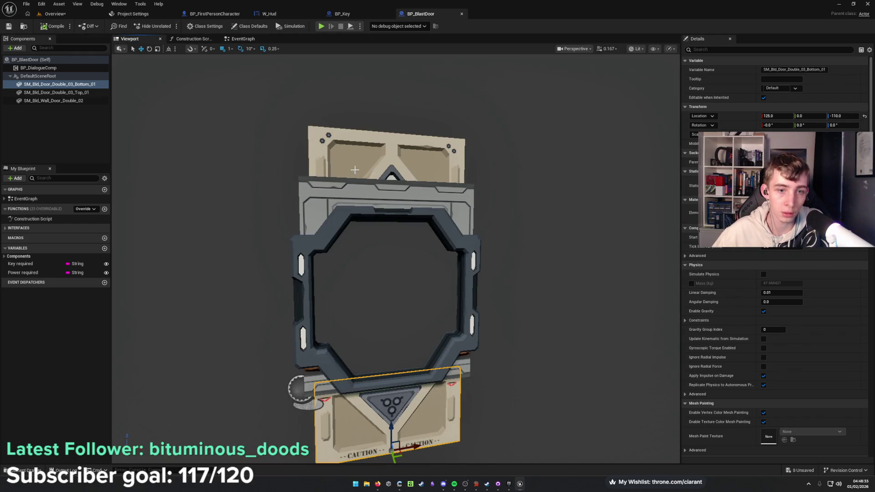
{"action": "key", "text": "Return"}
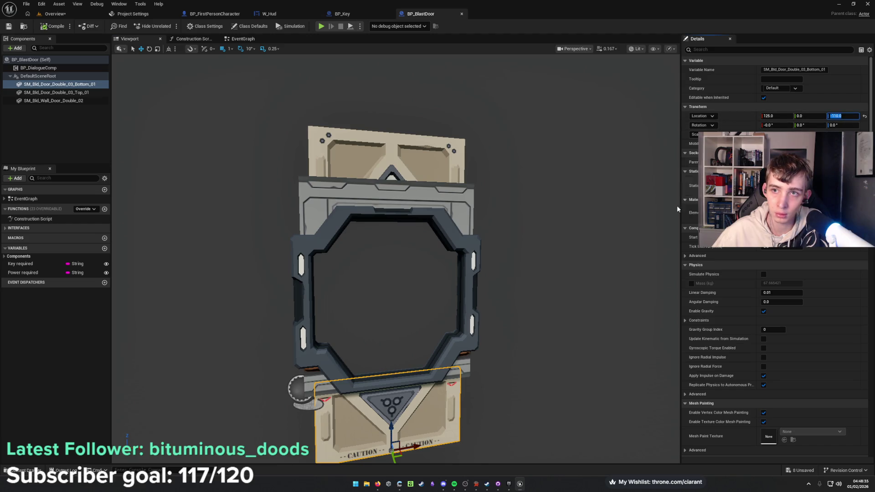
{"action": "left_click", "coordinate": [241, 38]}
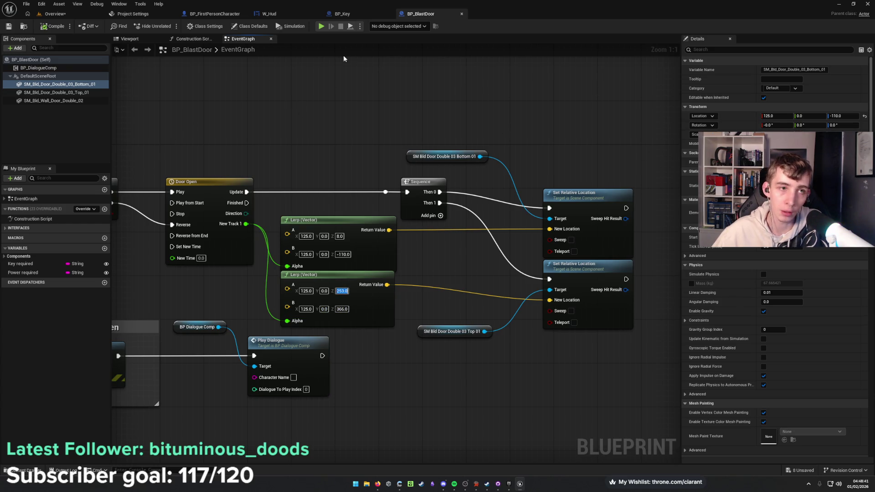
{"action": "left_click", "coordinate": [843, 115]}
{"action": "type", "text": "253"}
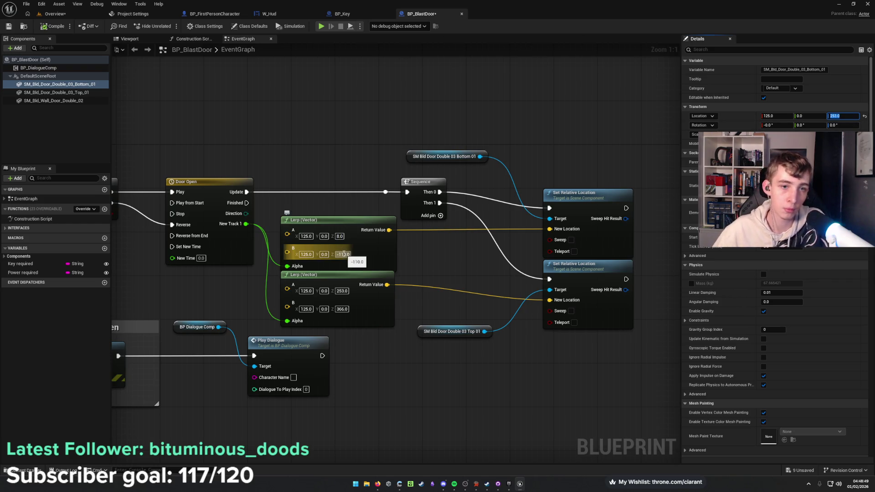
{"action": "left_click", "coordinate": [54, 93]}
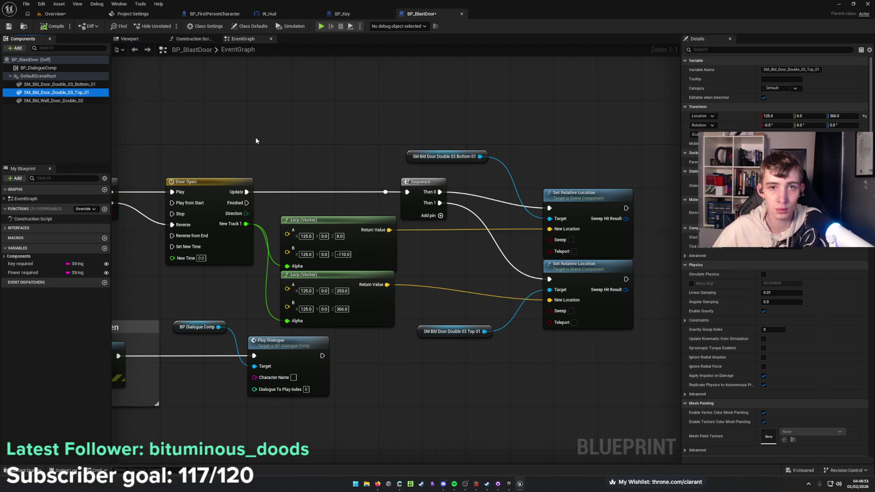
Frame the door pieces and set the bottom half's Location Z to 8.
{"action": "left_click", "coordinate": [129, 41]}
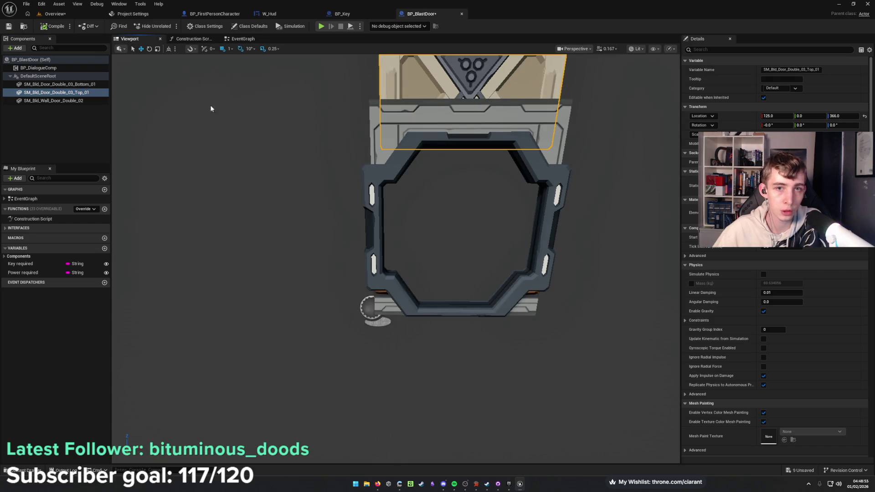
{"action": "key", "text": "f"}
{"action": "left_click", "coordinate": [838, 116]}
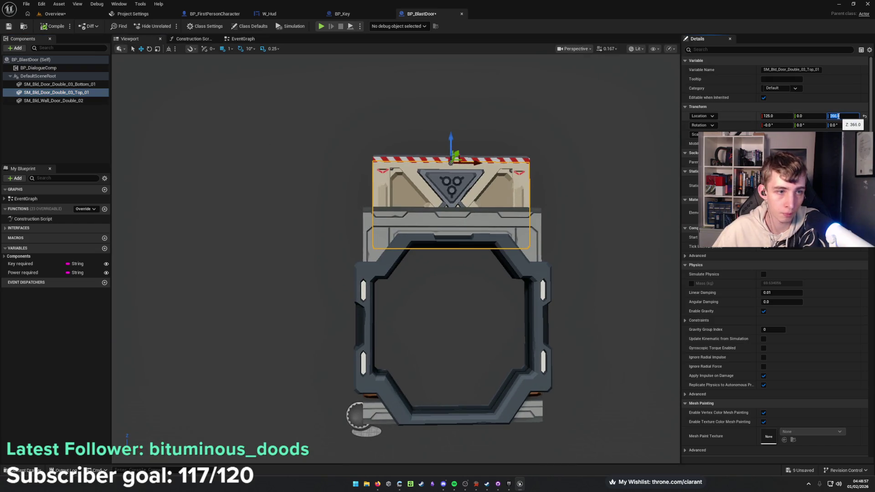
{"action": "type", "text": "8"}
{"action": "key", "text": "Return"}
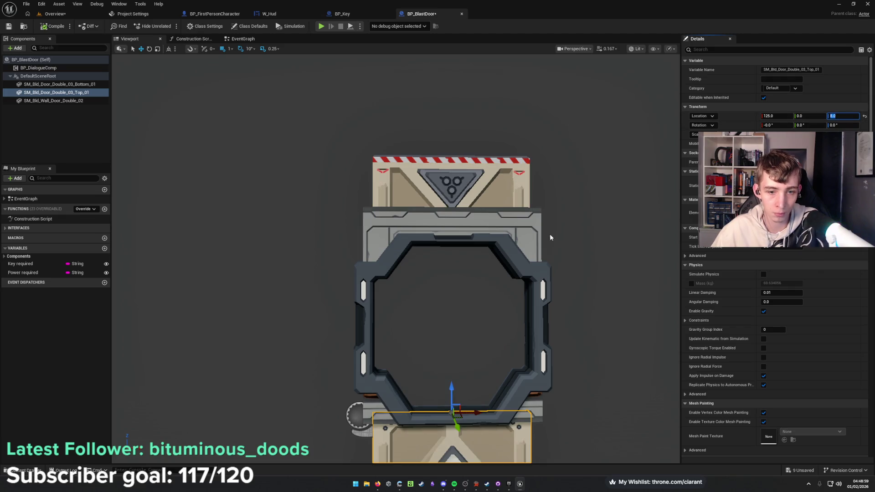
{"action": "key", "text": "ctrl+z"}
{"action": "key", "text": "ctrl+z"}
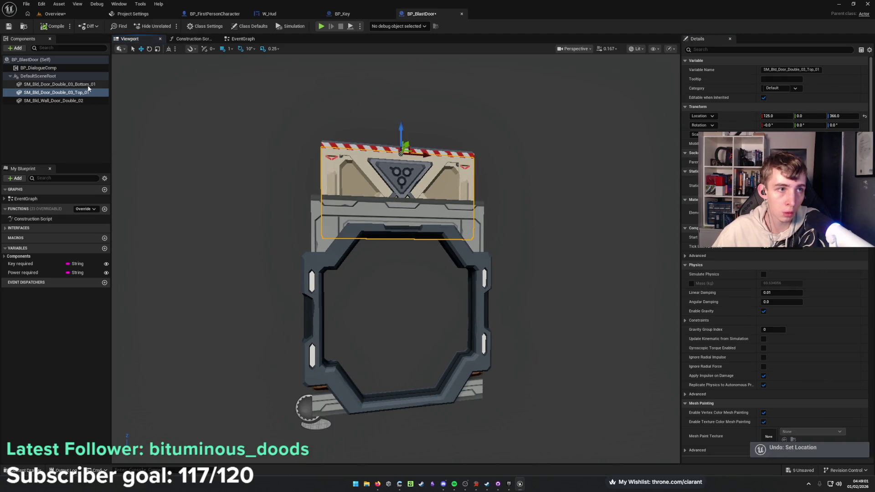
{"action": "left_click", "coordinate": [841, 116]}
{"action": "type", "text": "8"}
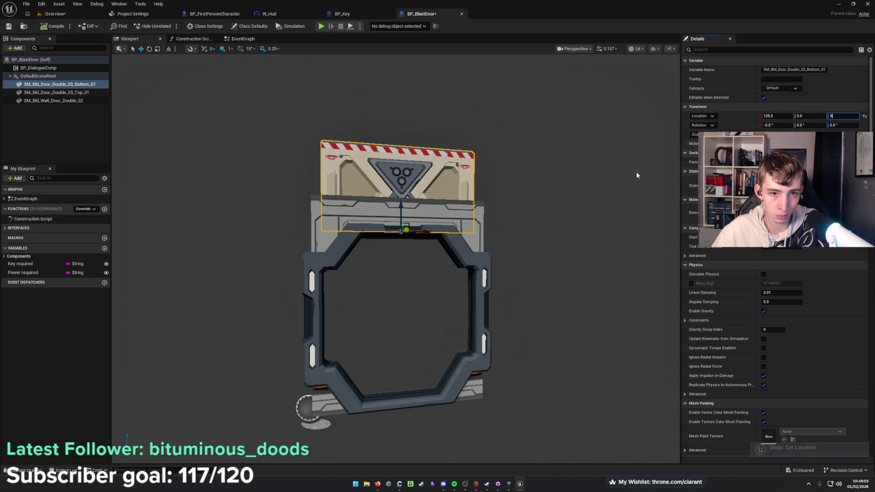
{"action": "key", "text": "Return"}
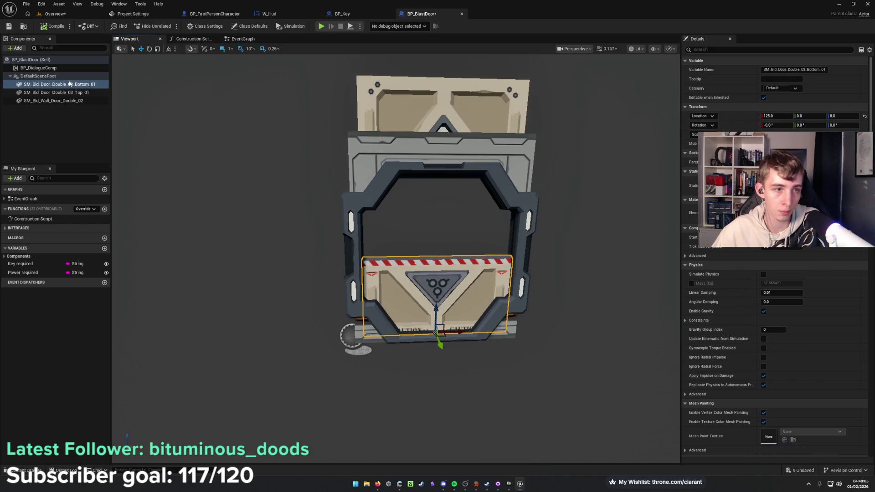
Copy 253 from the top Lerp's A Z into the top half's Location Z, then return to Overview.
{"action": "left_click", "coordinate": [66, 92]}
{"action": "left_click", "coordinate": [237, 40]}
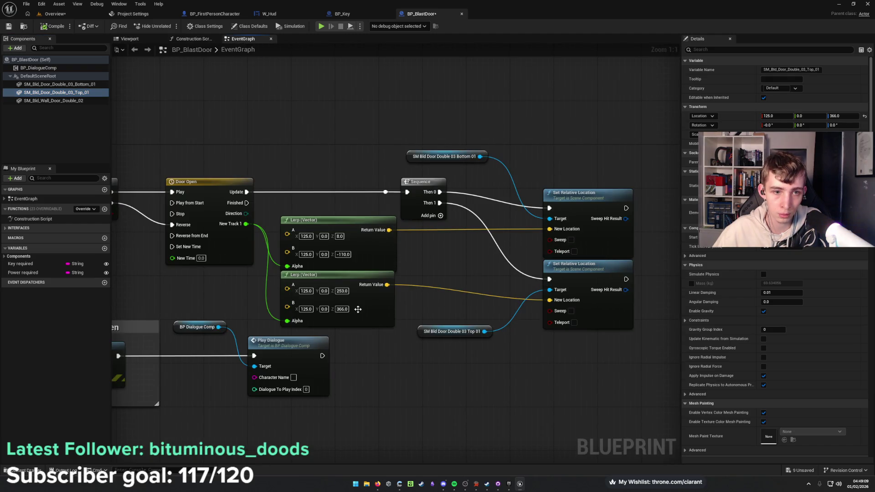
{"action": "left_click", "coordinate": [342, 291]}
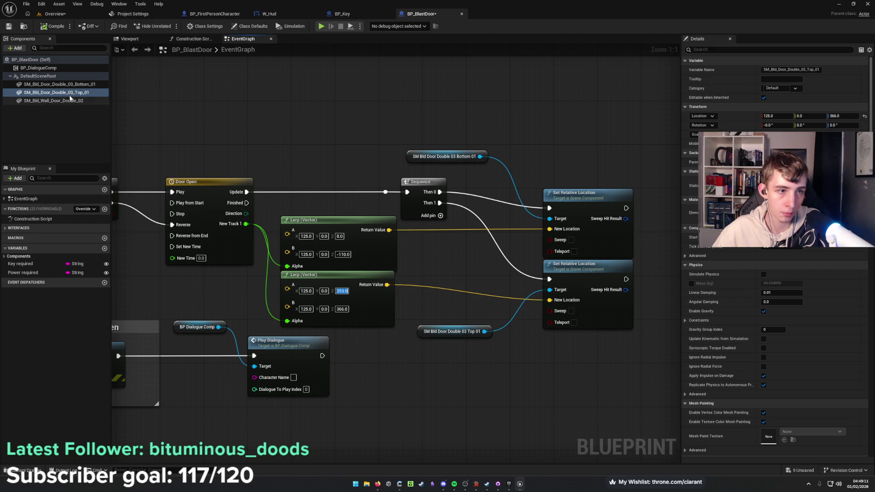
{"action": "key", "text": "ctrl+c"}
{"action": "left_click", "coordinate": [92, 95]}
{"action": "left_click", "coordinate": [842, 116]}
{"action": "key", "text": "ctrl+v"}
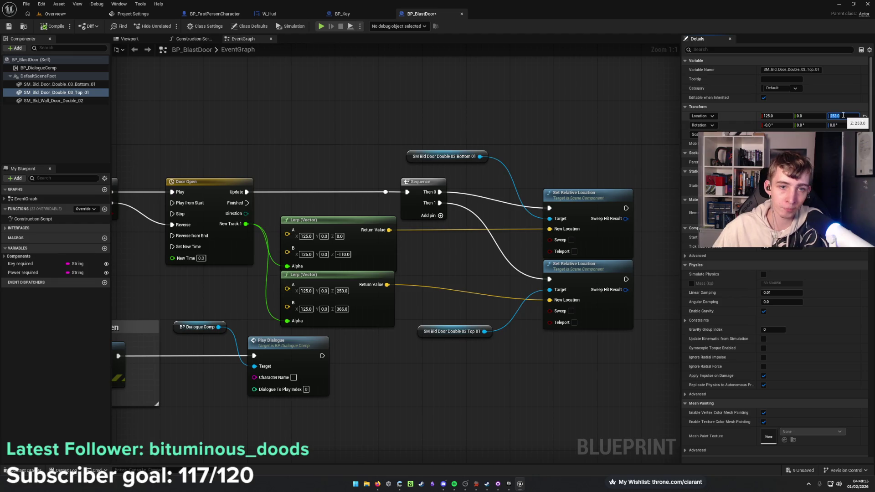
{"action": "left_click", "coordinate": [130, 38]}
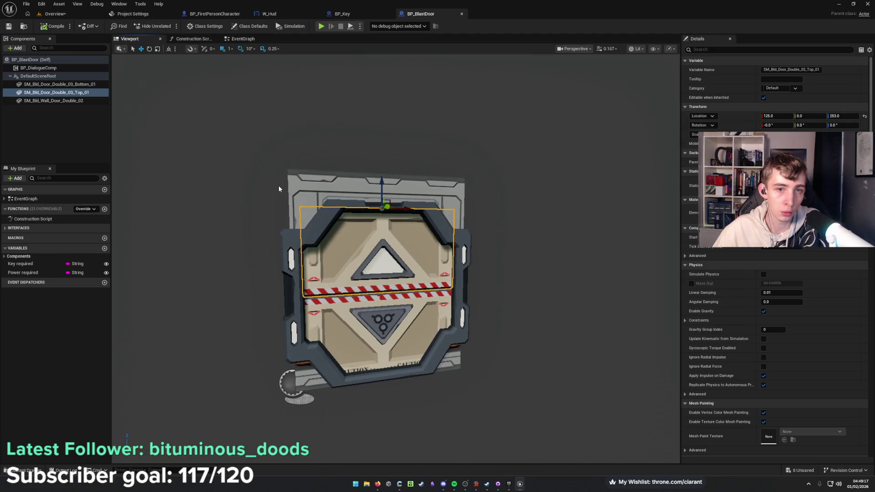
{"action": "left_click", "coordinate": [58, 16]}
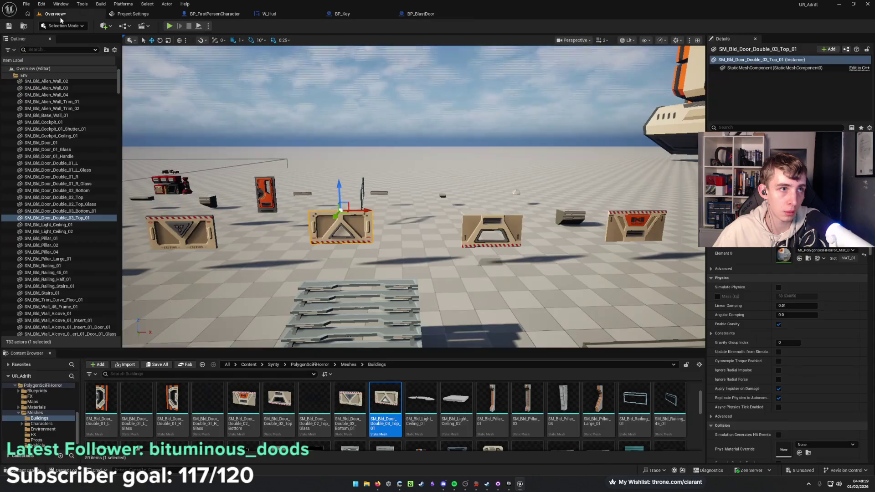
Save the Overview level and fly the camera across toward the door.
{"action": "key", "text": "ctrl+s"}
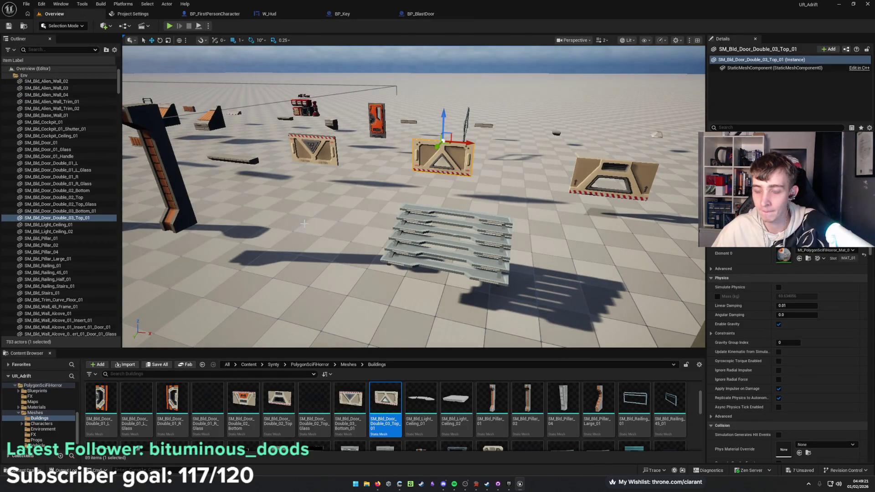
{"action": "mouse_move", "coordinate": [366, 259]}
{"action": "left_mouse_down"}
{"action": "mouse_move", "coordinate": [292, 228]}
{"action": "mouse_move", "coordinate": [403, 262]}
{"action": "mouse_move", "coordinate": [389, 264]}
{"action": "left_mouse_up"}
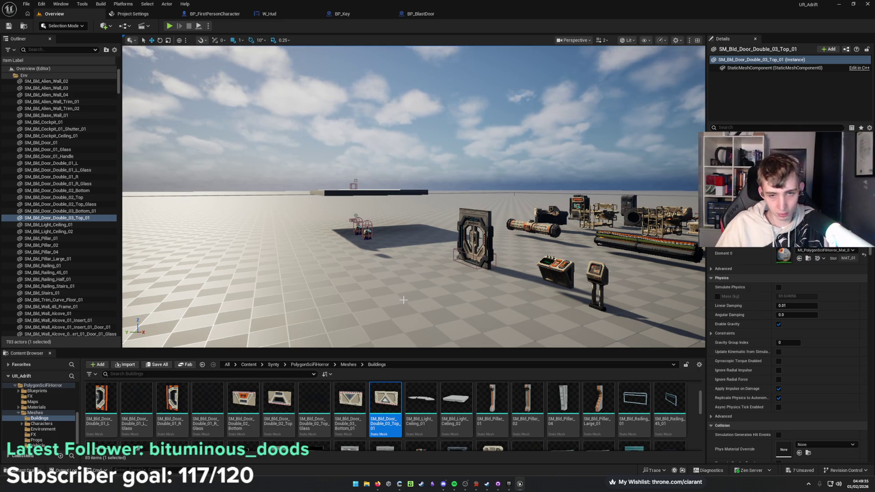
{"action": "mouse_move", "coordinate": [376, 276]}
{"action": "left_mouse_down"}
{"action": "mouse_move", "coordinate": [371, 232]}
{"action": "mouse_move", "coordinate": [360, 219]}
{"action": "left_mouse_up"}
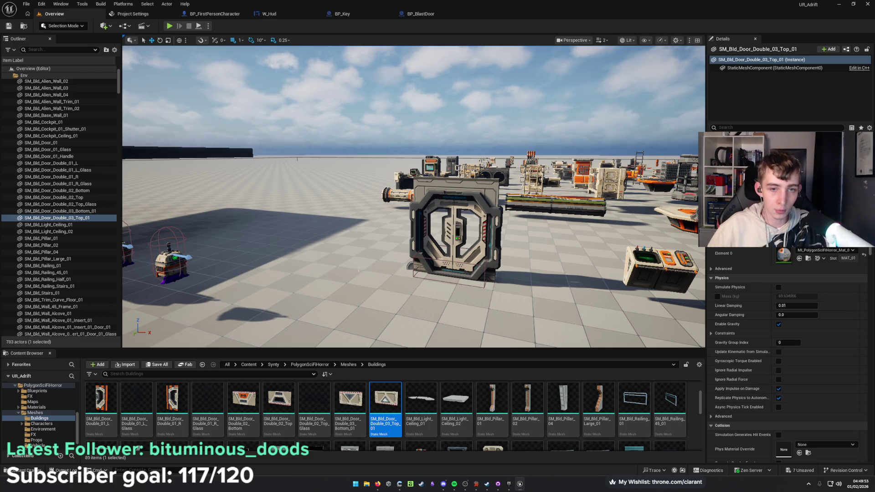
{"action": "left_click_drag", "start_coordinate": [359, 271], "coordinate": [124, 218]}
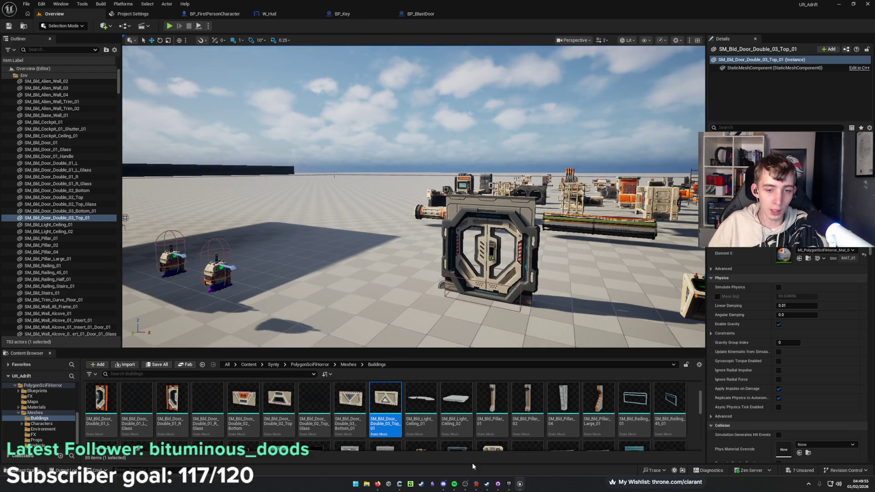
Briefly open and close Steam, pull back over the prop field, and bring up Trello.
{"action": "left_click", "coordinate": [486, 484]}
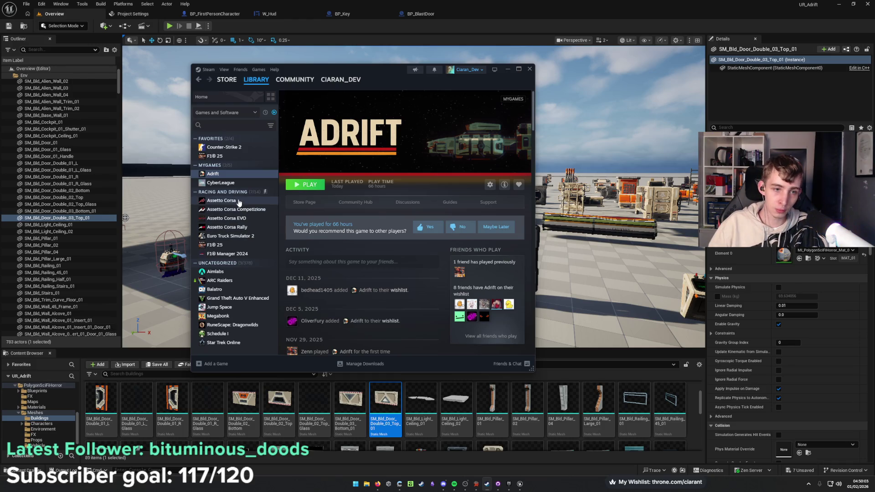
{"action": "left_click", "coordinate": [508, 71]}
{"action": "left_click_drag", "start_coordinate": [307, 212], "coordinate": [308, 213]}
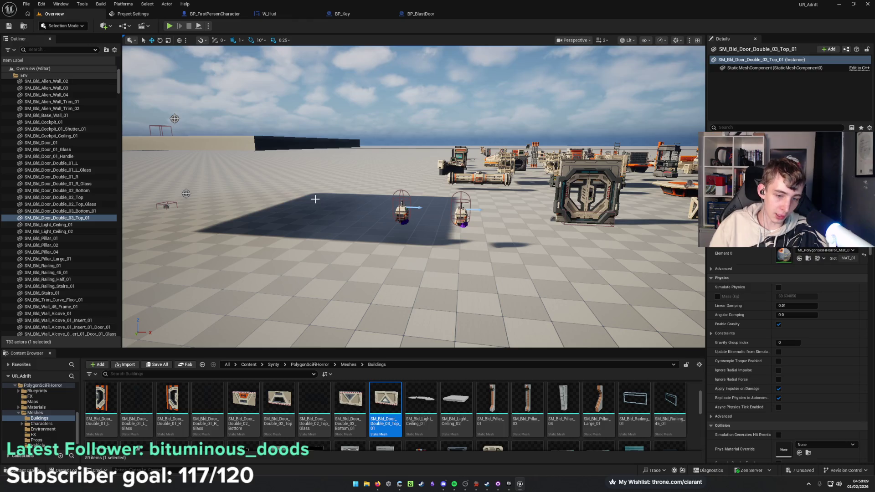
{"action": "left_click_drag", "start_coordinate": [307, 212], "coordinate": [307, 212]}
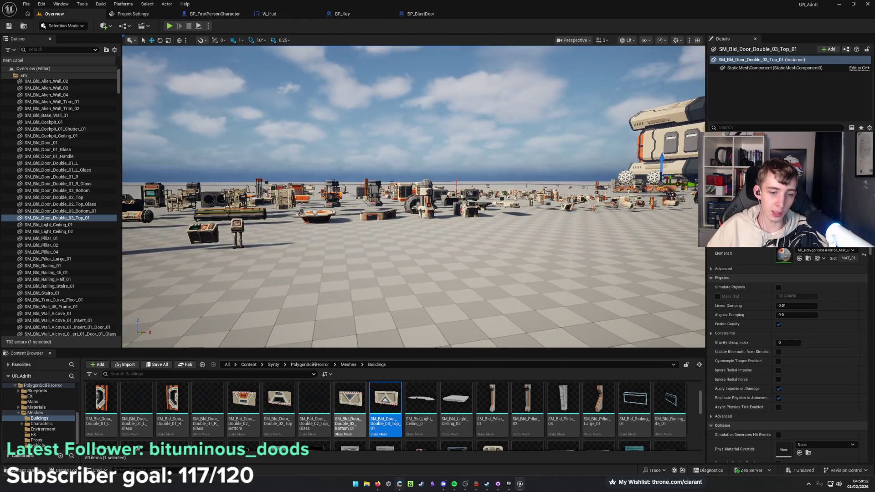
{"action": "left_click", "coordinate": [377, 484]}
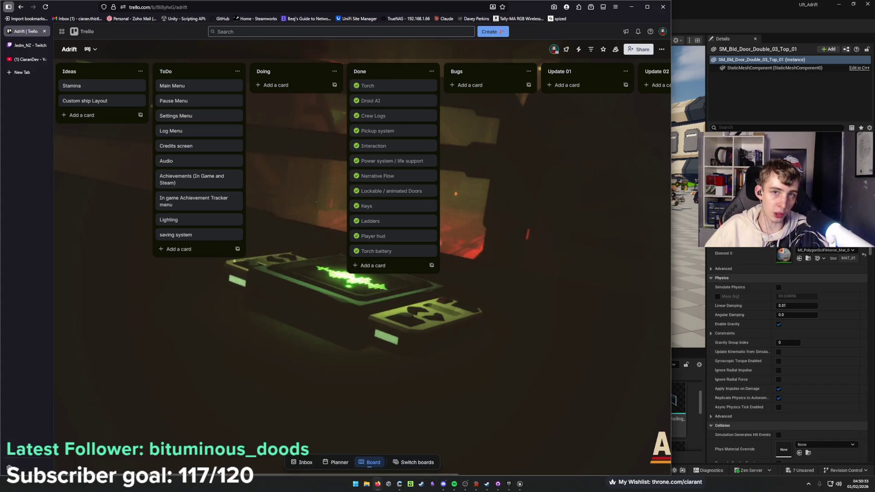
Minimize the browser with the Adrift Trello board to get back to Unreal.
{"action": "left_click", "coordinate": [631, 15]}
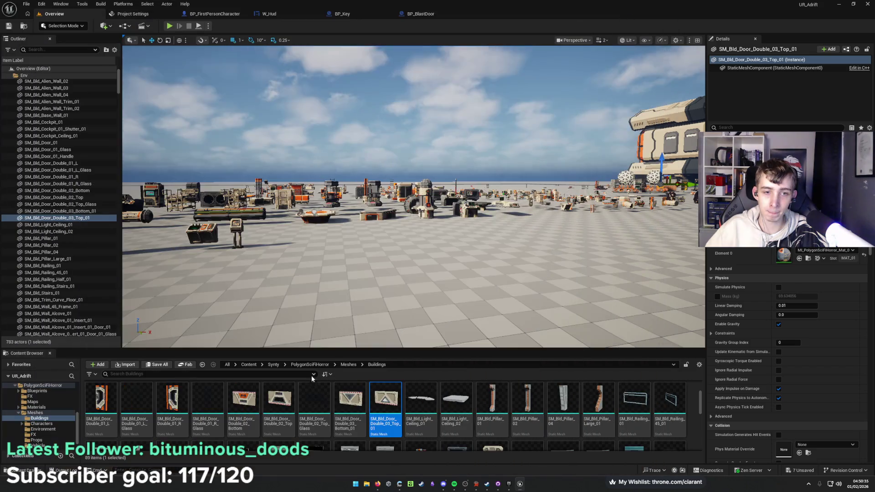
Zoom and fly the viewport camera forward toward the sci-fi door frame and nearby props.
{"action": "scroll", "coordinate": [463, 230], "scroll_direction": "up", "scroll_amount": 3}
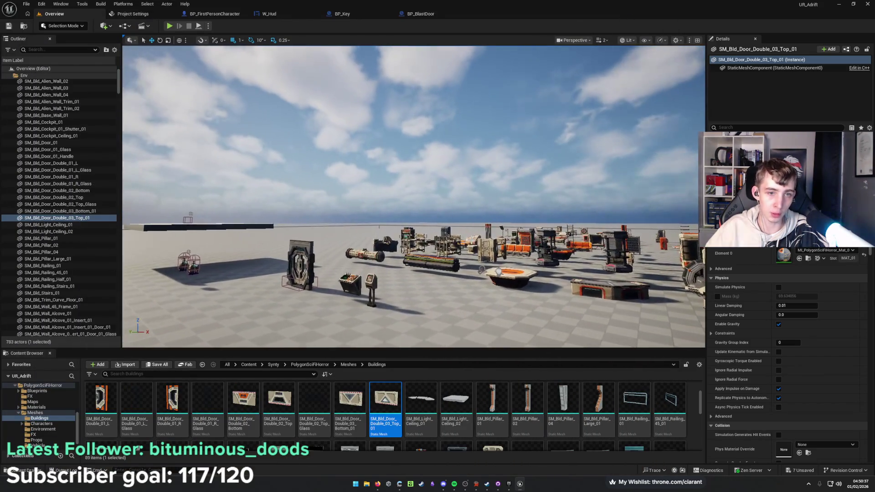
{"action": "scroll", "coordinate": [413, 195], "scroll_direction": "up", "scroll_amount": 6}
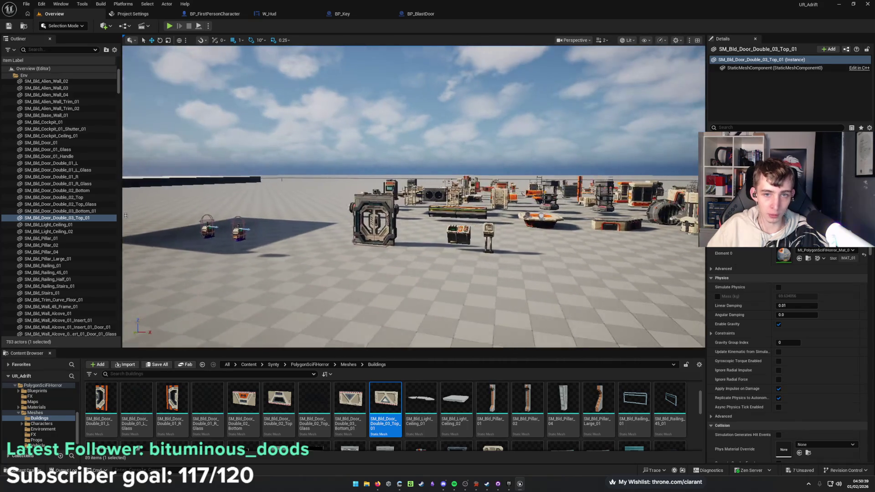
{"action": "scroll", "coordinate": [349, 182], "scroll_direction": "down", "scroll_amount": 3}
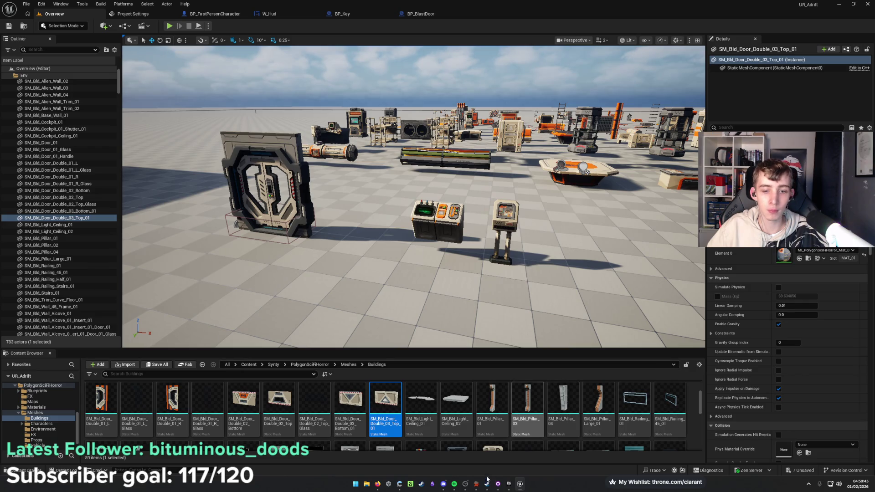
{"action": "mouse_move", "coordinate": [444, 489]}
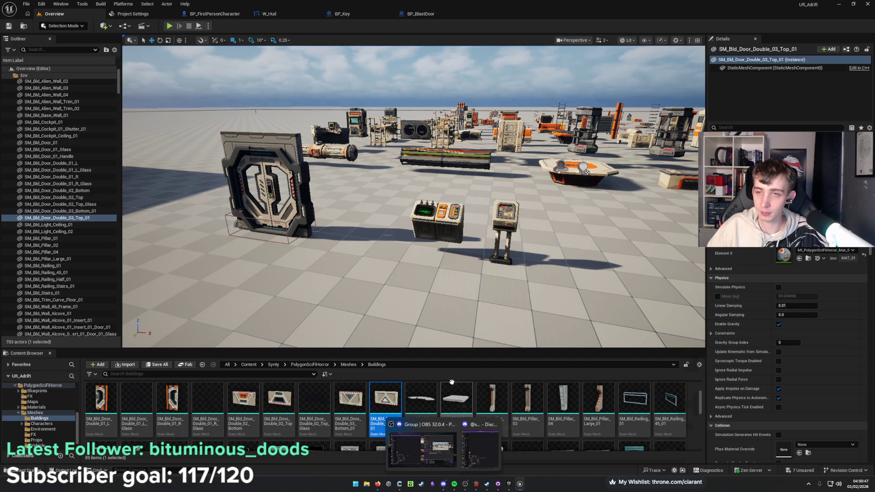
{"action": "mouse_move", "coordinate": [587, 172]}
{"action": "left_mouse_down"}
{"action": "mouse_move", "coordinate": [560, 157]}
{"action": "mouse_move", "coordinate": [219, 292]}
{"action": "left_mouse_up"}
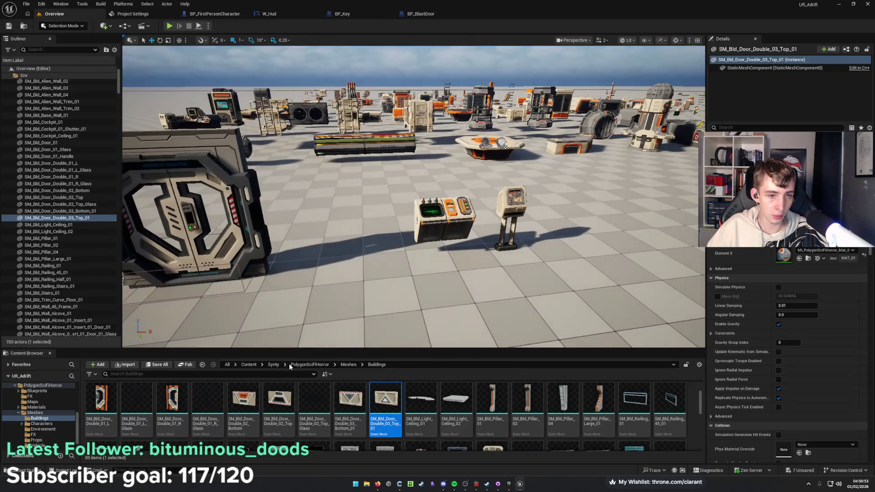
{"action": "scroll", "coordinate": [31, 411], "scroll_direction": "up", "scroll_amount": 3}
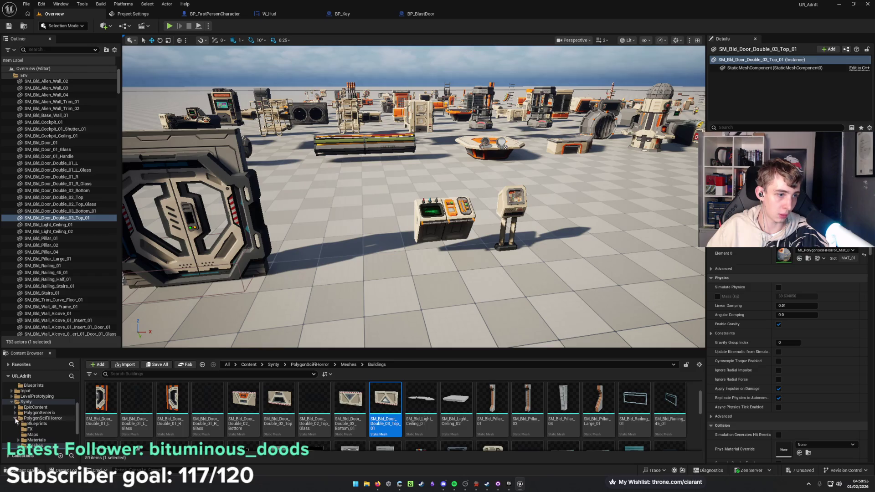
Browse the Content Browser to the Content/Adrift/Blueprints folder.
{"action": "left_click", "coordinate": [18, 418], "text": "ctrl"}
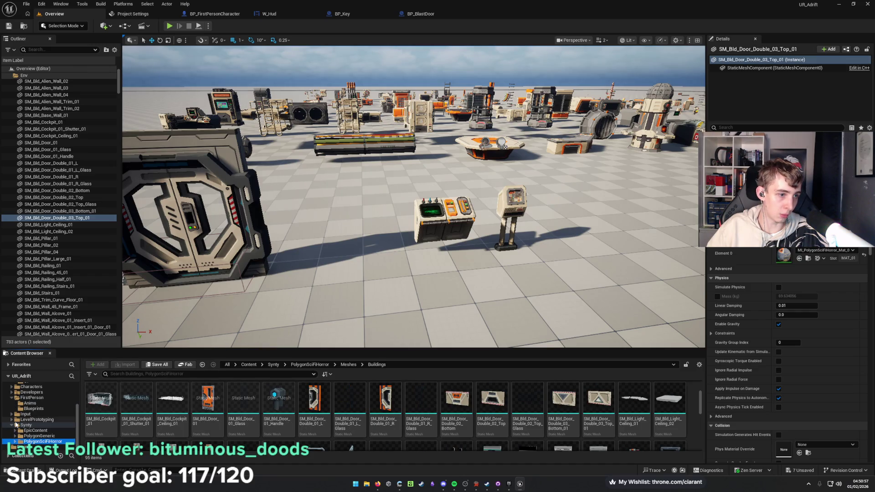
{"action": "left_click", "coordinate": [19, 424], "text": "ctrl"}
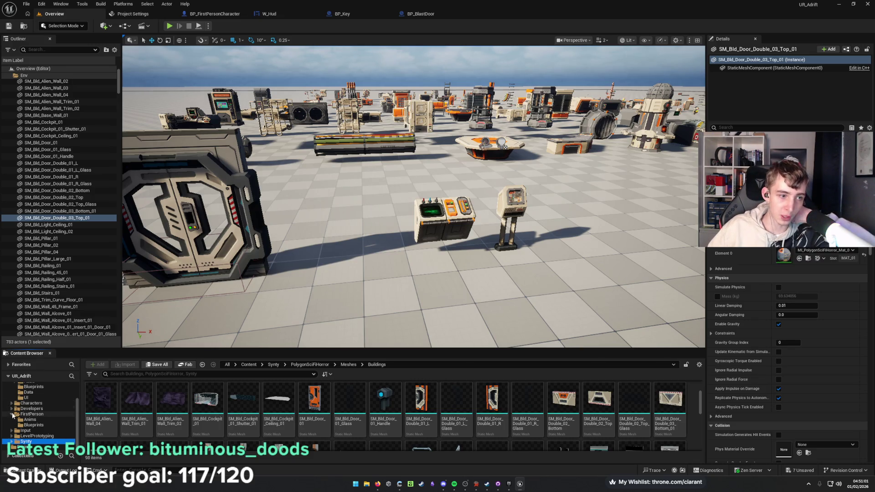
{"action": "left_click", "coordinate": [31, 425]}
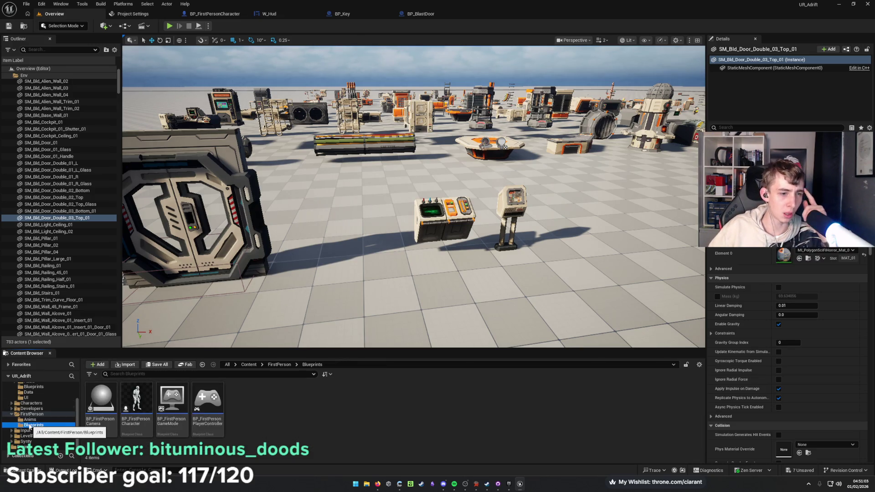
{"action": "scroll", "coordinate": [37, 402], "scroll_direction": "up", "scroll_amount": 2}
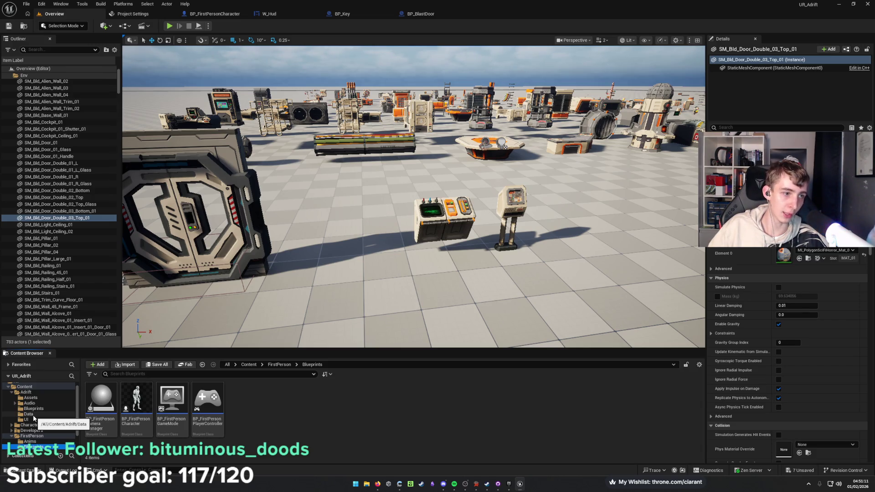
{"action": "left_click", "coordinate": [33, 415]}
{"action": "left_click", "coordinate": [39, 409]}
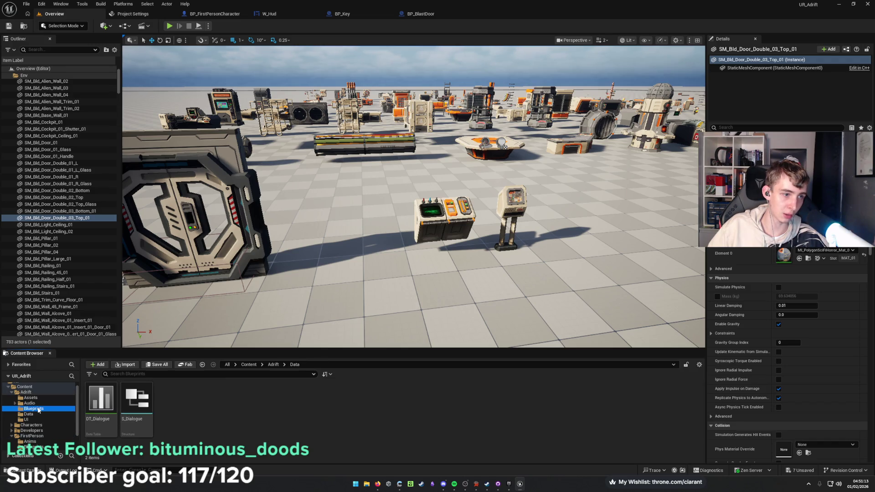
Place a BP_BlastDoor beside the double-door frame and save the level.
{"action": "mouse_move", "coordinate": [99, 397]}
{"action": "left_mouse_down"}
{"action": "mouse_move", "coordinate": [255, 319]}
{"action": "mouse_move", "coordinate": [320, 262]}
{"action": "mouse_move", "coordinate": [269, 257]}
{"action": "left_mouse_up"}
{"action": "key", "text": "f"}
{"action": "scroll", "coordinate": [344, 278], "scroll_direction": "up", "scroll_amount": 5}
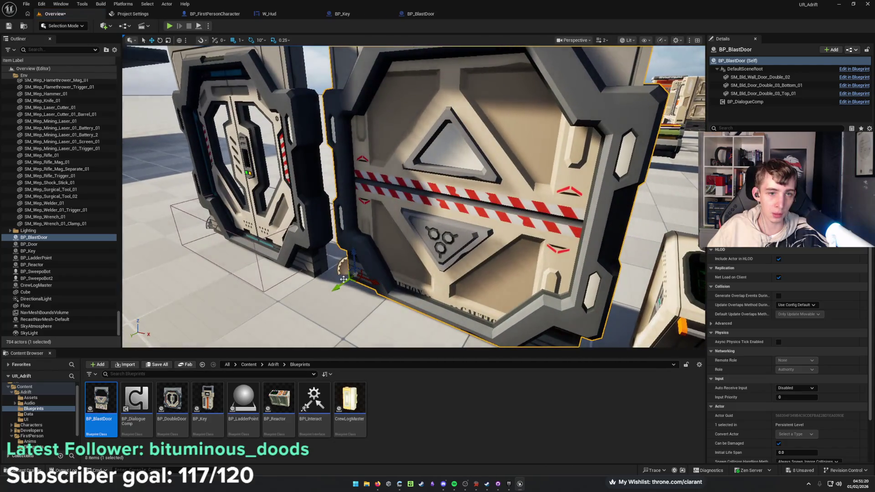
{"action": "left_click_drag", "start_coordinate": [344, 279], "coordinate": [327, 290]}
{"action": "scroll", "coordinate": [327, 290], "scroll_direction": "down", "scroll_amount": 5}
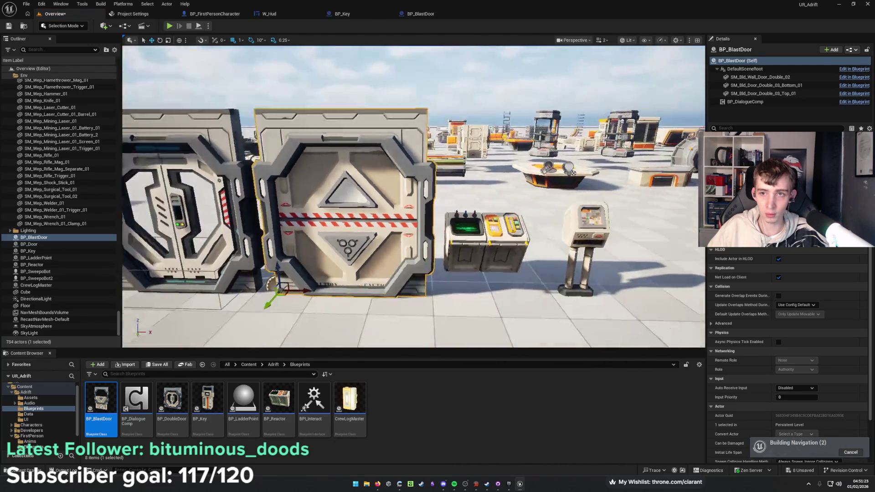
{"action": "key", "text": "ctrl+s"}
{"action": "key", "text": "a"}
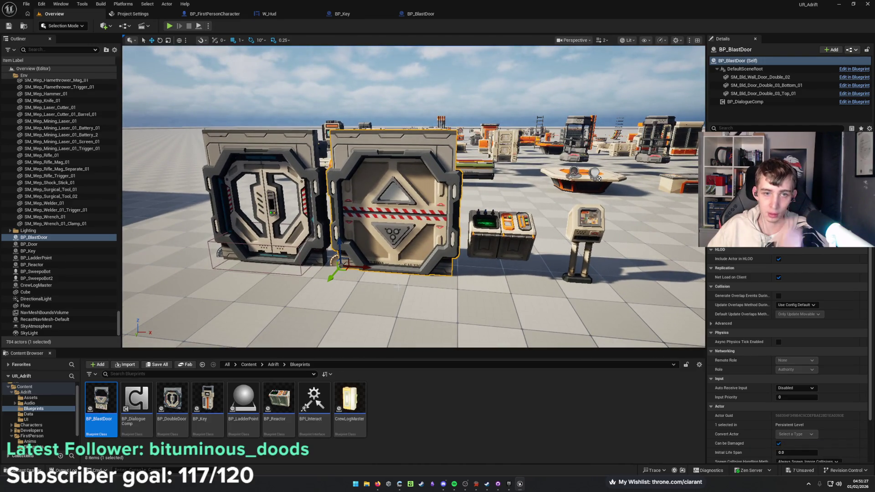
Make the viewport fullscreen with F11 and start a play-test with Alt+P.
{"action": "key", "text": "d"}
{"action": "key", "text": "F11"}
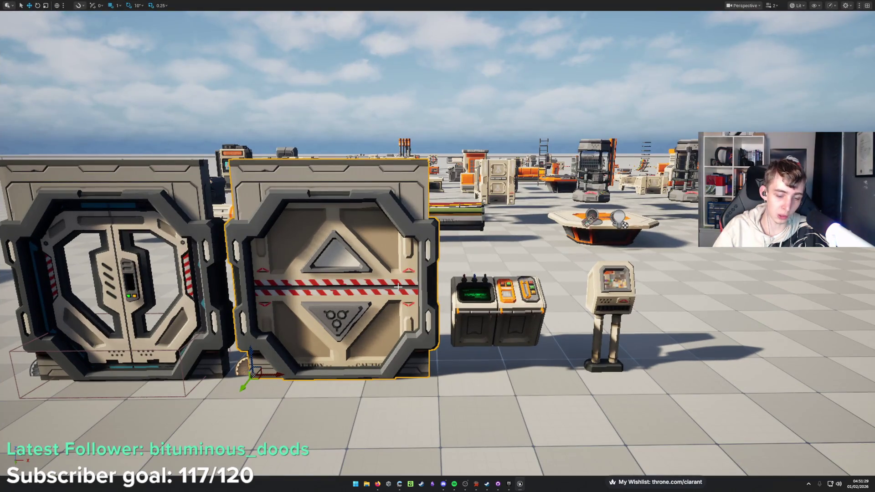
{"action": "key", "text": "q"}
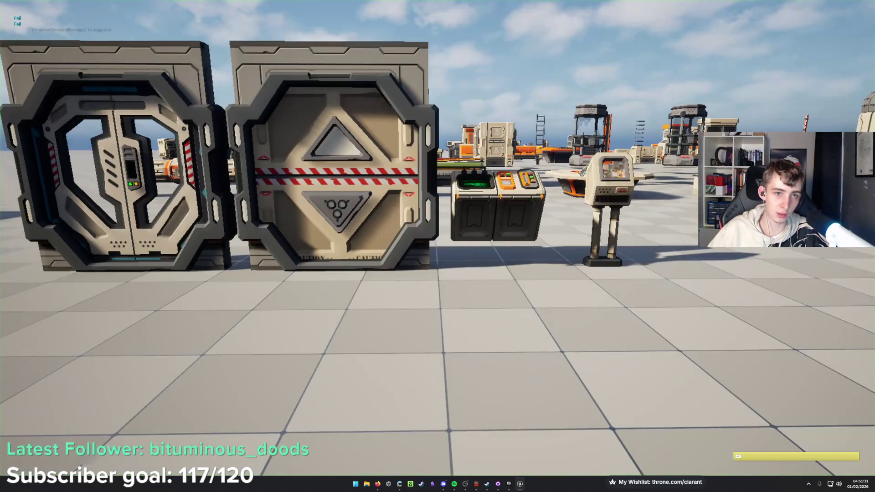
{"action": "key", "text": "alt+p"}
Open and close the blast door with E, walk through, then stop playing with Esc.
{"action": "key", "text": "e"}
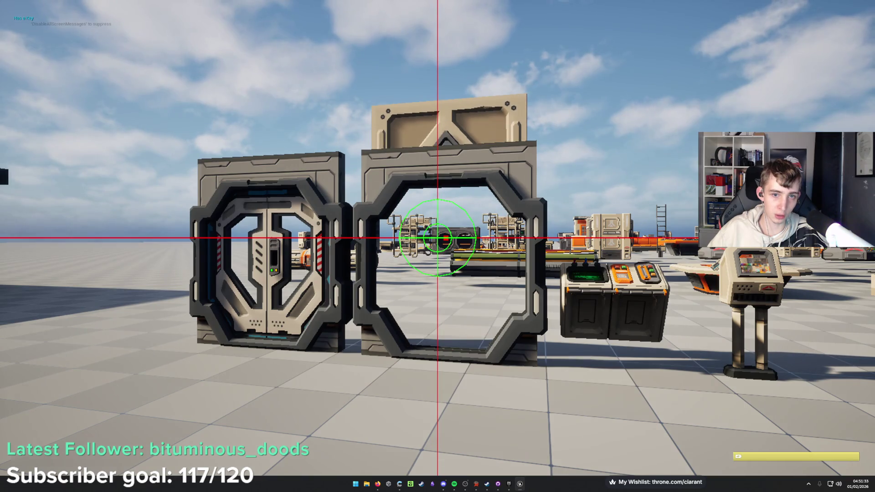
{"action": "key", "text": "w"}
{"action": "key", "text": "e"}
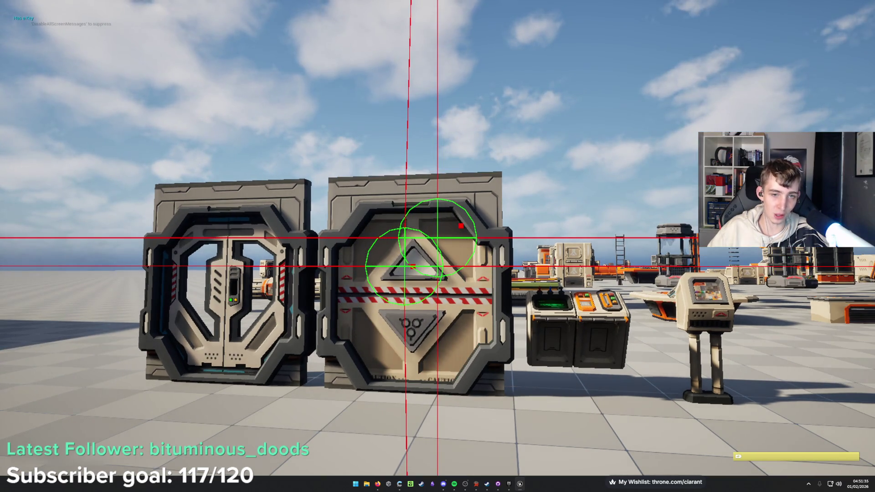
{"action": "key", "text": "e"}
{"action": "key", "text": "w"}
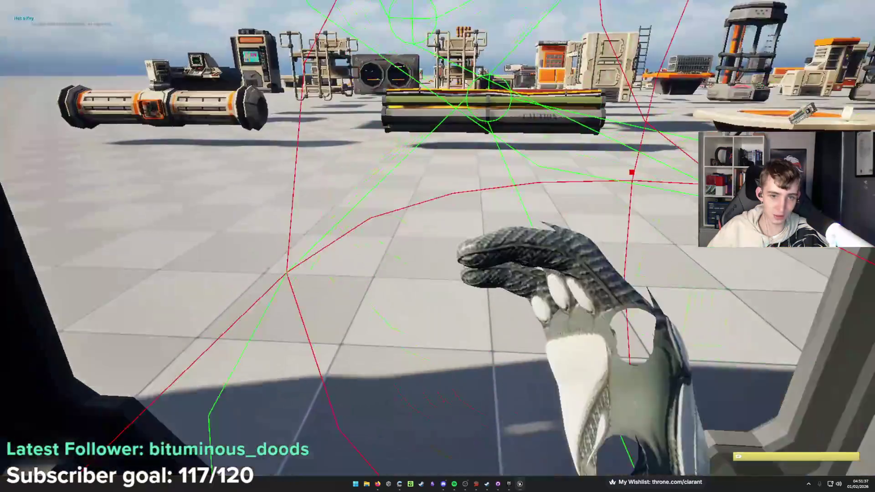
{"action": "key", "text": "s"}
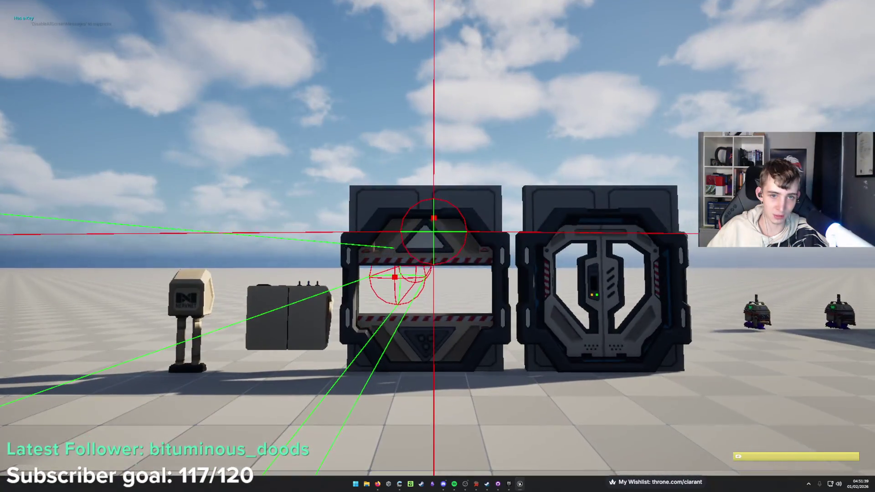
{"action": "key", "text": "w"}
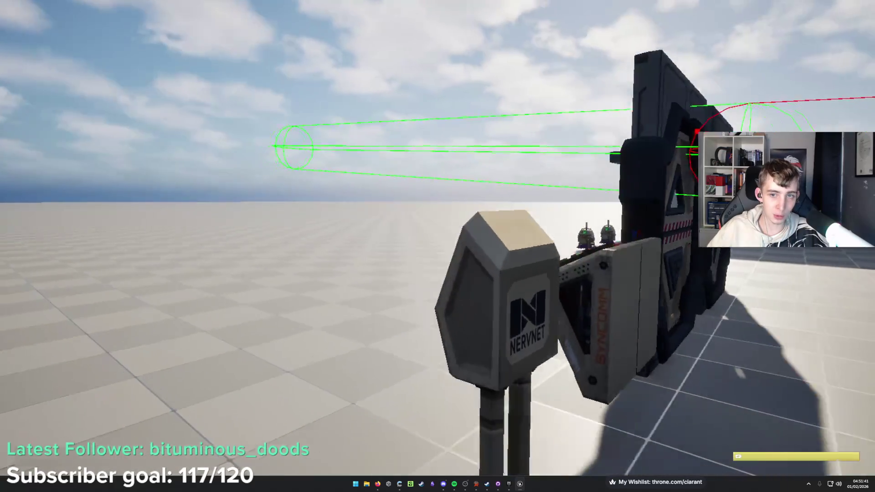
{"action": "key", "text": "s"}
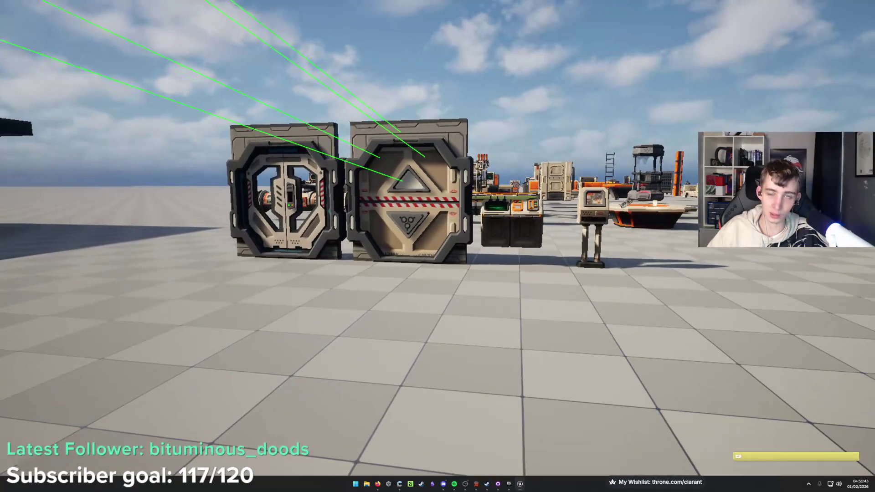
{"action": "key", "text": "s"}
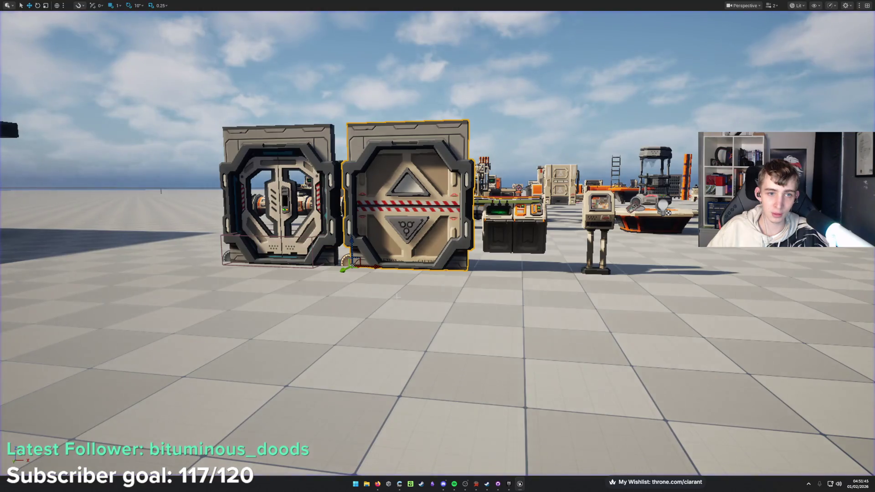
{"action": "key", "text": "Escape"}
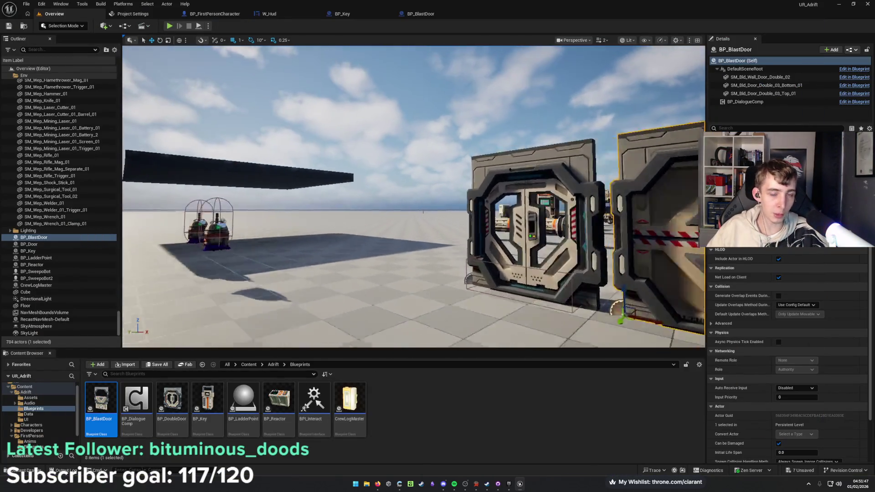
{"action": "key", "text": "w"}
{"action": "key", "text": "s"}
{"action": "key", "text": "w"}
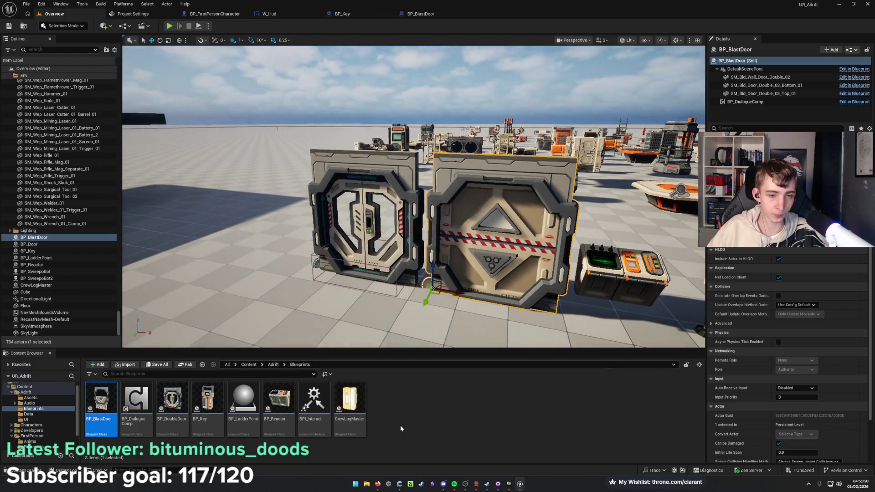
{"action": "left_click", "coordinate": [400, 429]}
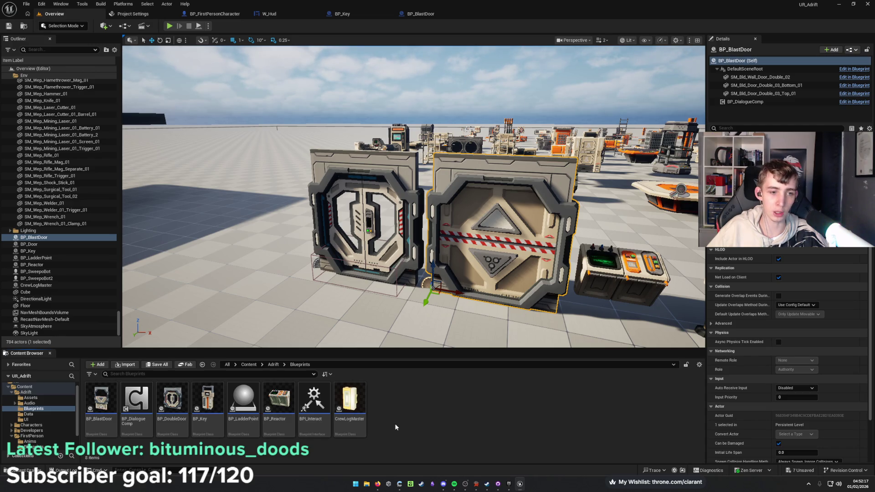
{"action": "left_click_drag", "start_coordinate": [396, 288], "coordinate": [397, 288]}
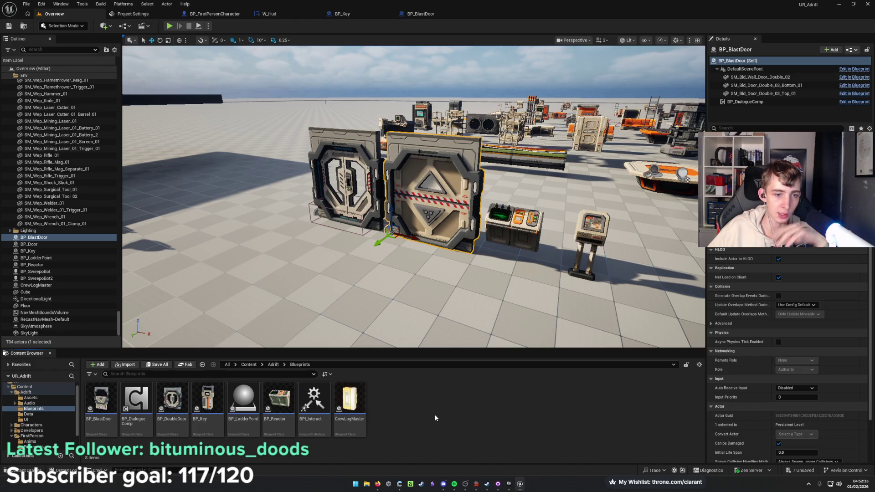
{"action": "scroll", "coordinate": [413, 196], "scroll_direction": "up", "scroll_amount": 3}
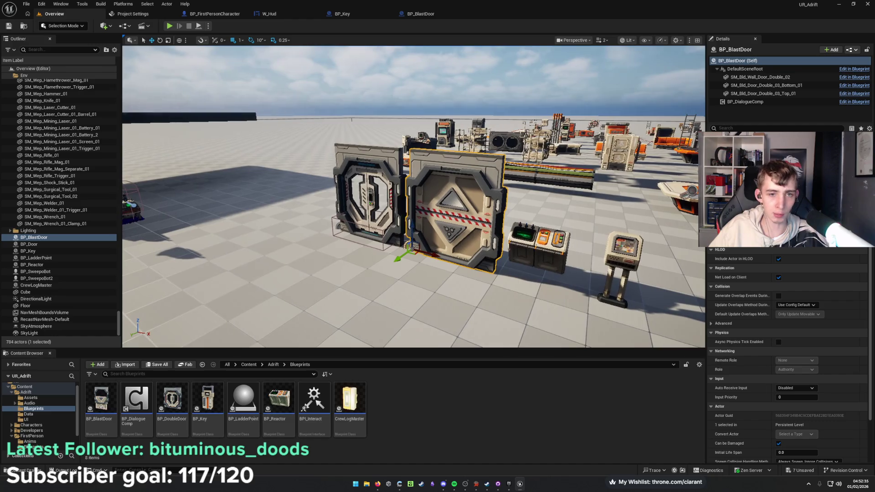
{"action": "scroll", "coordinate": [366, 297], "scroll_direction": "down", "scroll_amount": 5}
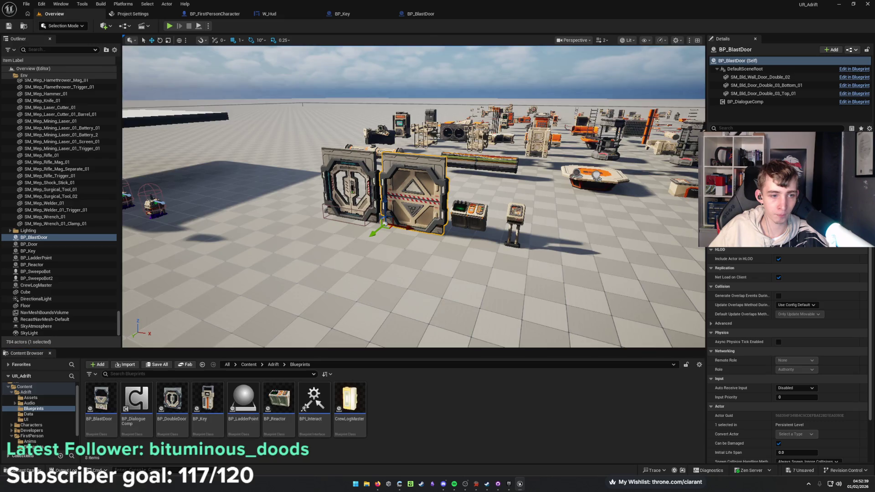
{"action": "scroll", "coordinate": [369, 301], "scroll_direction": "up", "scroll_amount": 3}
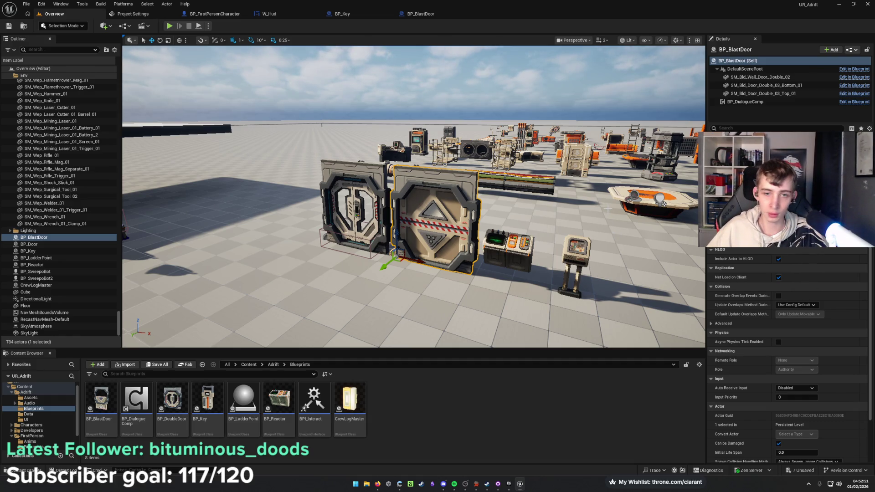
{"action": "left_click_drag", "start_coordinate": [469, 255], "coordinate": [505, 250]}
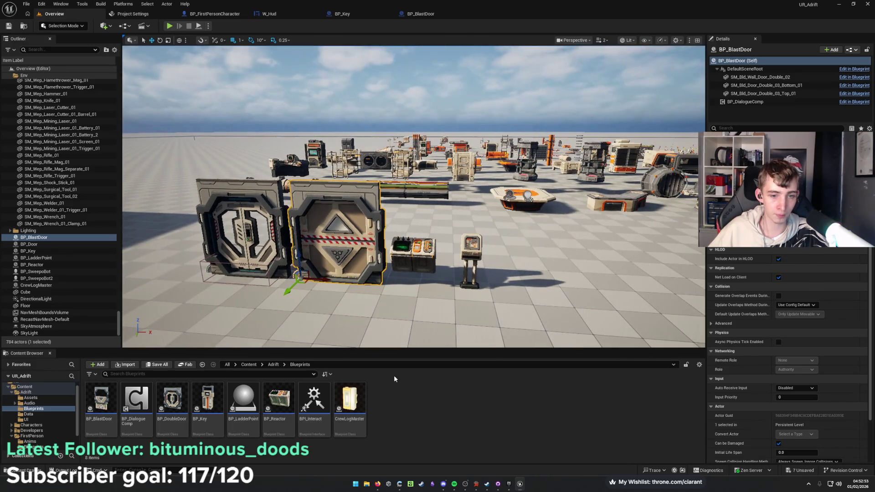
{"action": "mouse_move", "coordinate": [380, 485]}
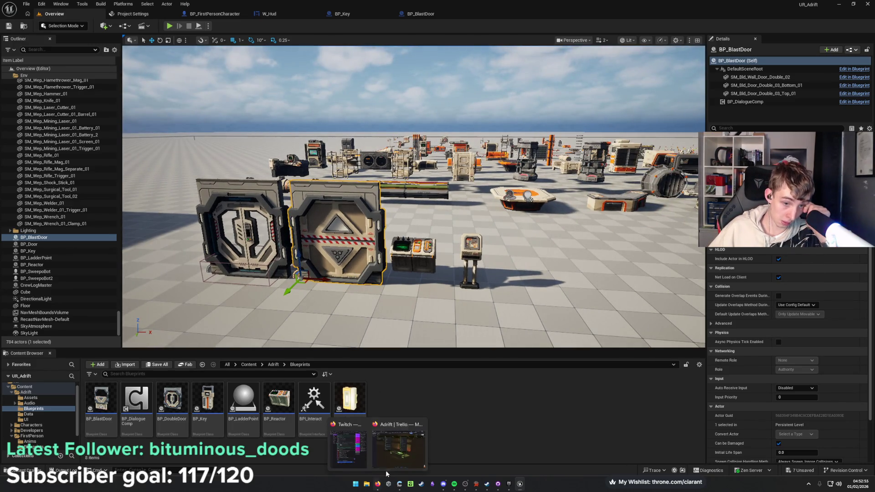
{"action": "left_click", "coordinate": [390, 461]}
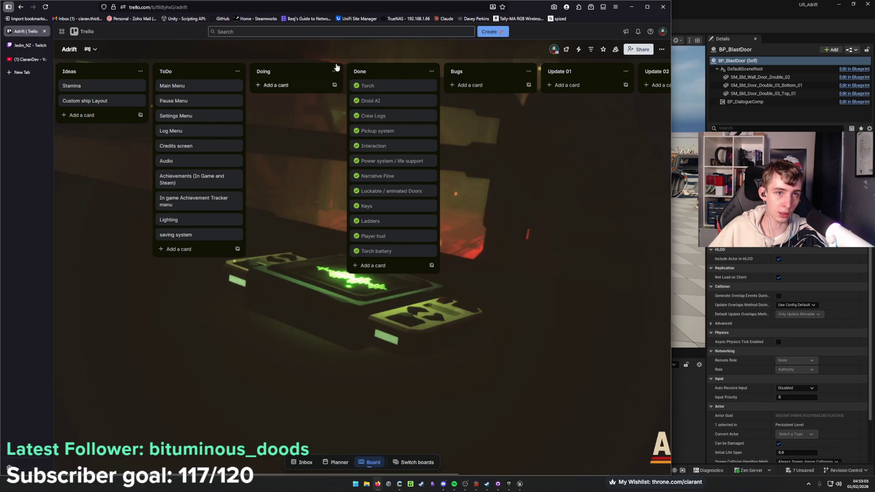
{"action": "left_click", "coordinate": [630, 7]}
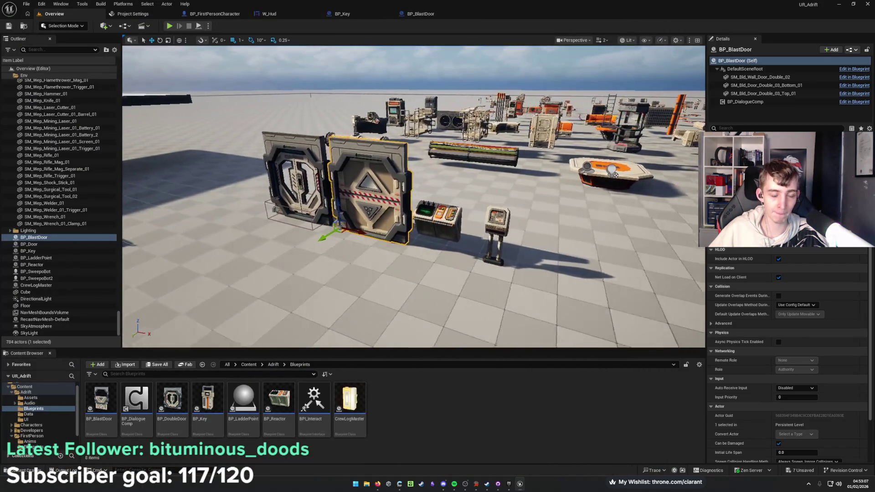
{"action": "key", "text": "a"}
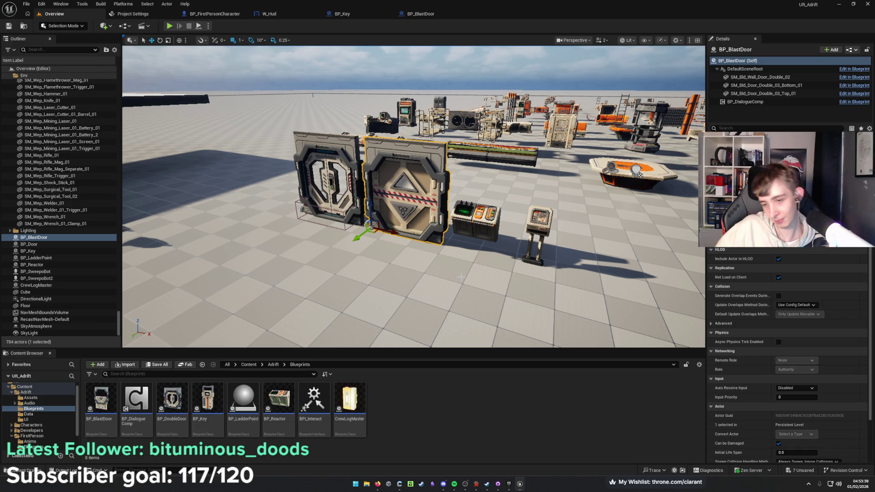
{"action": "mouse_move", "coordinate": [410, 301]}
{"action": "left_mouse_down"}
{"action": "mouse_move", "coordinate": [371, 268]}
{"action": "mouse_move", "coordinate": [365, 251]}
{"action": "left_mouse_up"}
{"action": "mouse_move", "coordinate": [378, 484]}
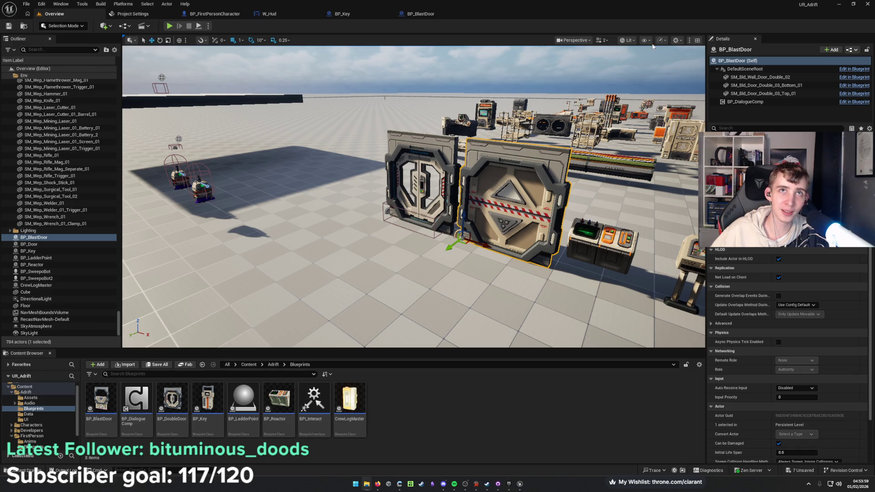
{"action": "left_click_drag", "start_coordinate": [652, 46], "coordinate": [652, 46]}
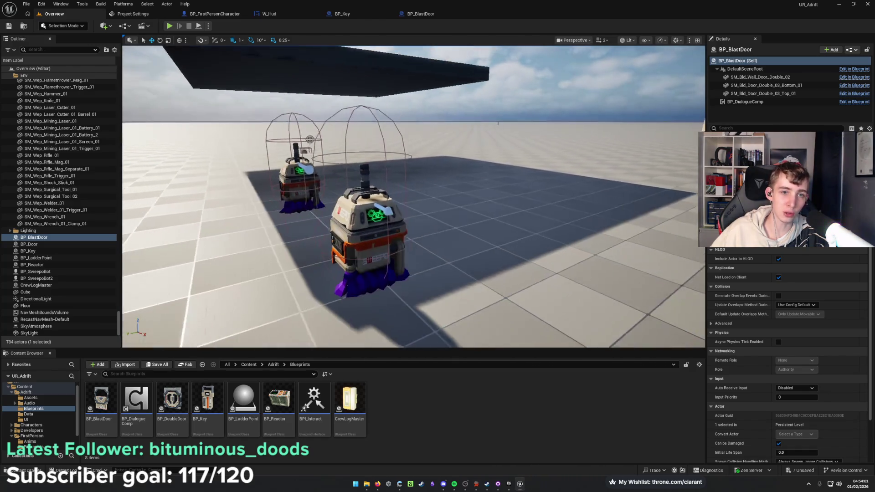
{"action": "left_click_drag", "start_coordinate": [463, 206], "coordinate": [464, 206]}
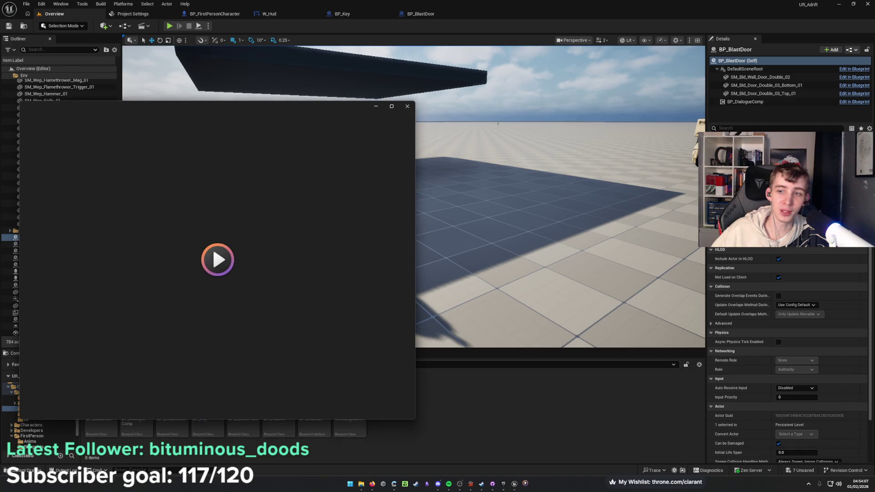
Pause and replay the 12-second clip, then close Media Player.
{"action": "left_click", "coordinate": [217, 405]}
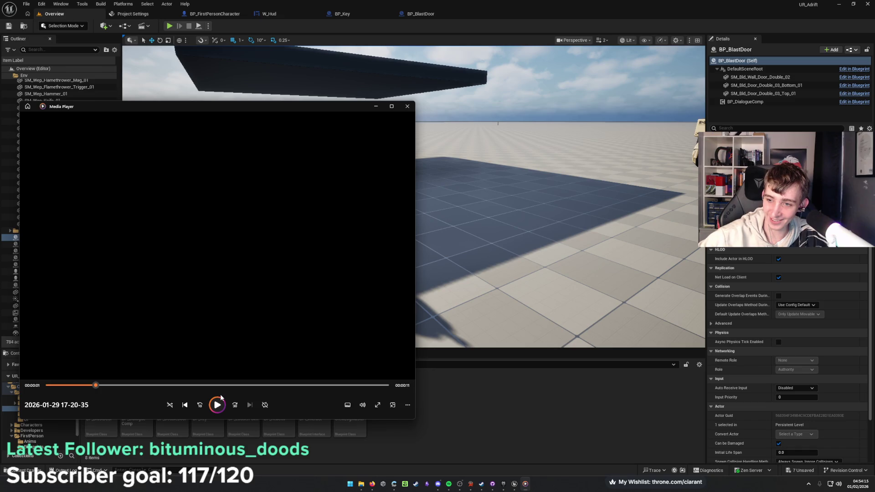
{"action": "left_click", "coordinate": [221, 402]}
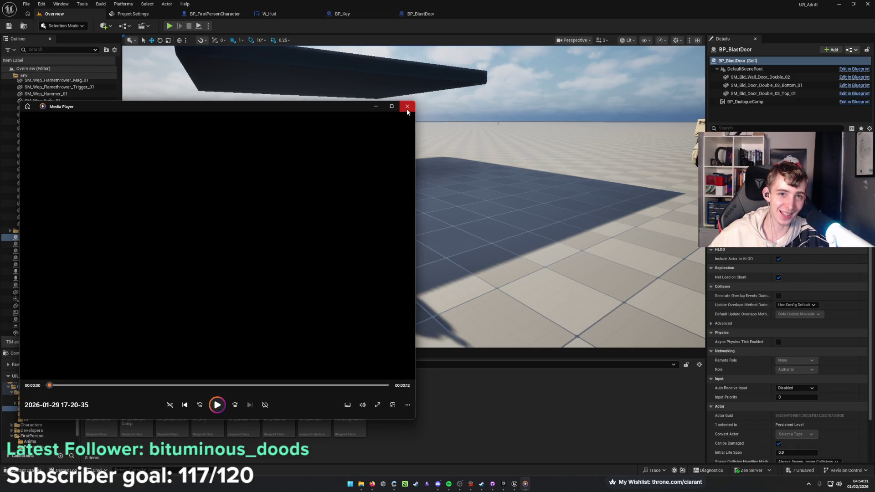
{"action": "key", "text": "alt+F4"}
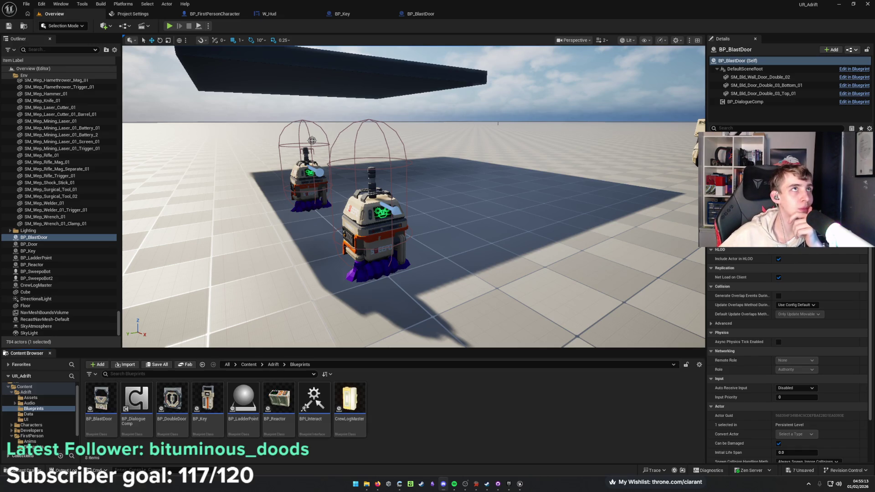
{"action": "left_click", "coordinate": [496, 423]}
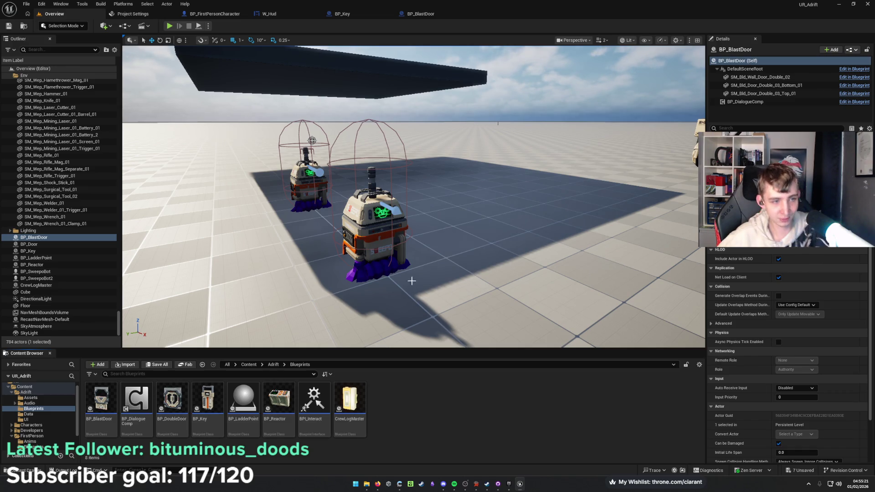
{"action": "key", "text": "f"}
{"action": "left_click_drag", "start_coordinate": [410, 196], "coordinate": [410, 153]}
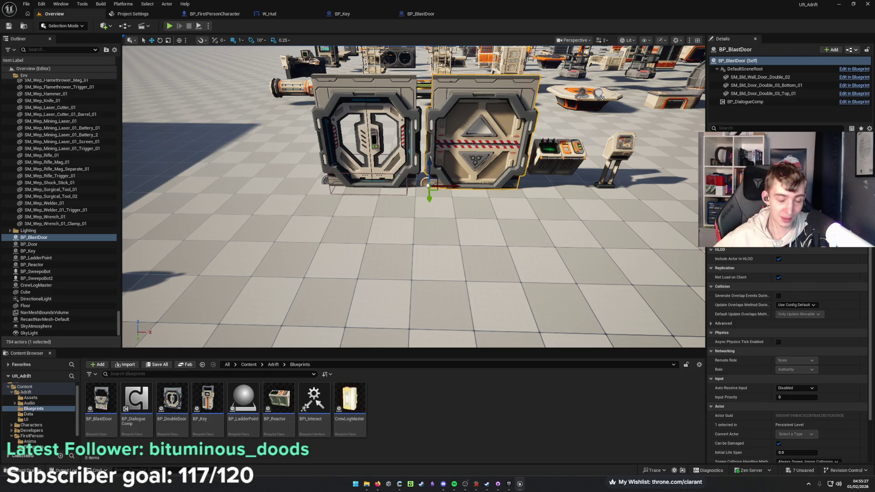
{"action": "left_click_drag", "start_coordinate": [351, 234], "coordinate": [349, 221]}
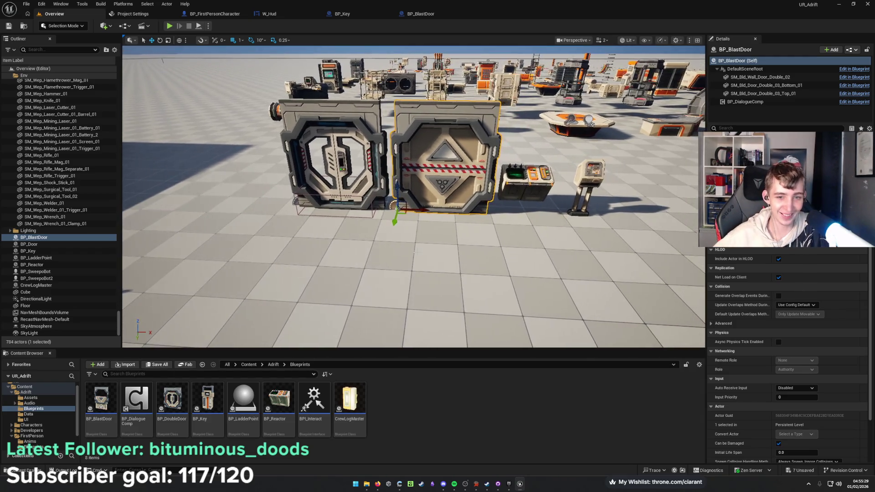
{"action": "mouse_move", "coordinate": [424, 210]}
{"action": "left_mouse_down", "text": "alt"}
{"action": "mouse_move", "coordinate": [223, 199]}
{"action": "mouse_move", "coordinate": [309, 212]}
{"action": "left_mouse_up", "text": "alt"}
{"action": "key", "text": "Delete"}
Duplicate BP_DoubleDoor as BP_Single, place one in the level, and open it for editing.
{"action": "left_click", "coordinate": [111, 402]}
{"action": "left_click", "coordinate": [187, 403]}
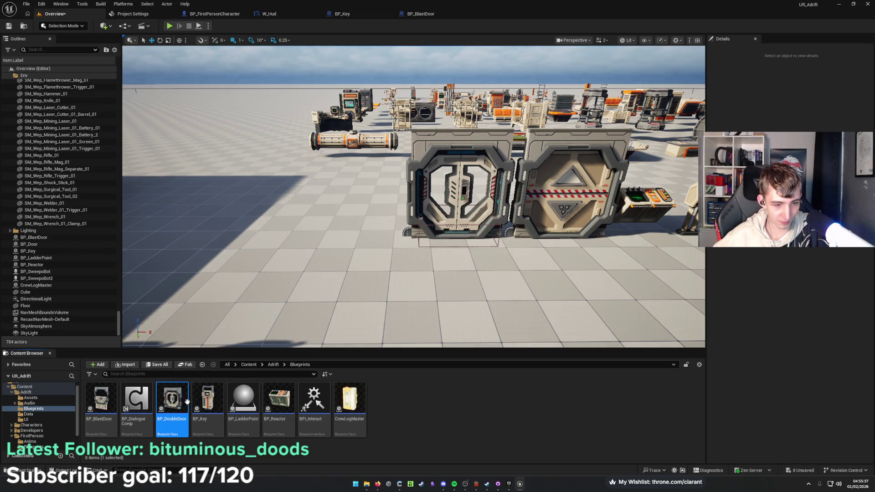
{"action": "key", "text": "ctrl+d"}
{"action": "key", "text": "End"}
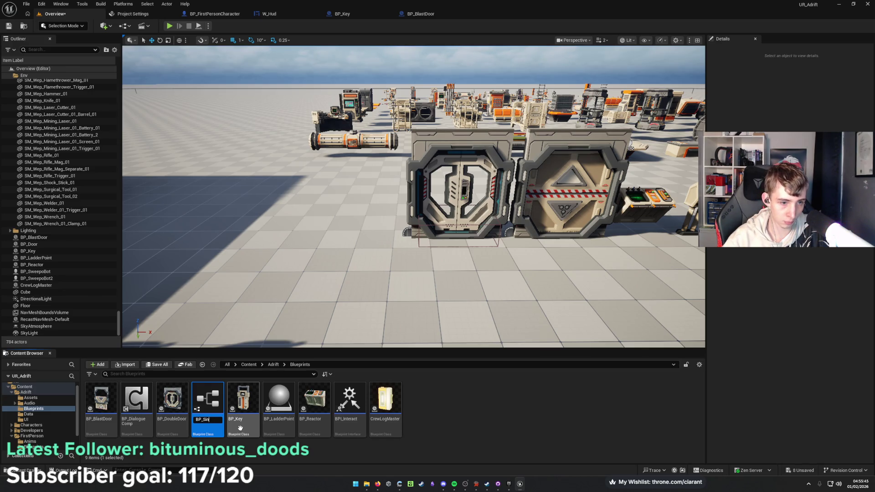
{"action": "key", "text": "Return"}
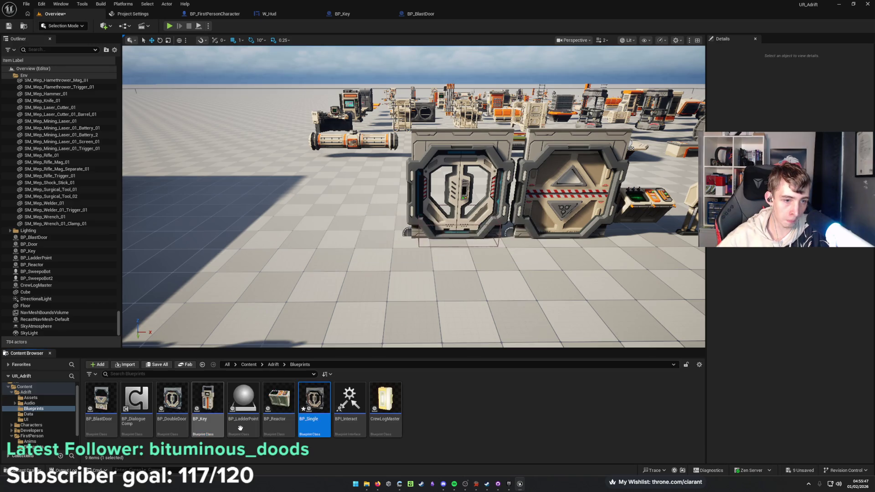
{"action": "mouse_move", "coordinate": [314, 401]}
{"action": "left_mouse_down"}
{"action": "mouse_move", "coordinate": [340, 257]}
{"action": "mouse_move", "coordinate": [291, 239]}
{"action": "left_mouse_up"}
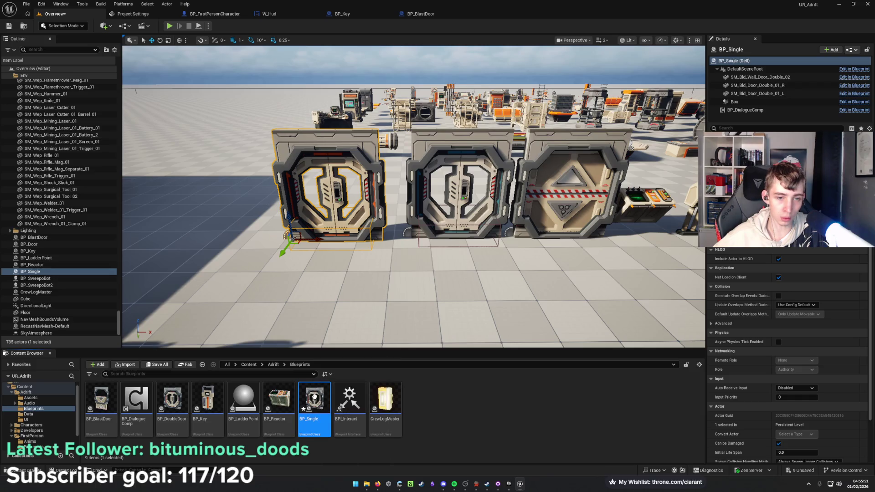
{"action": "key", "text": "ctrl+e"}
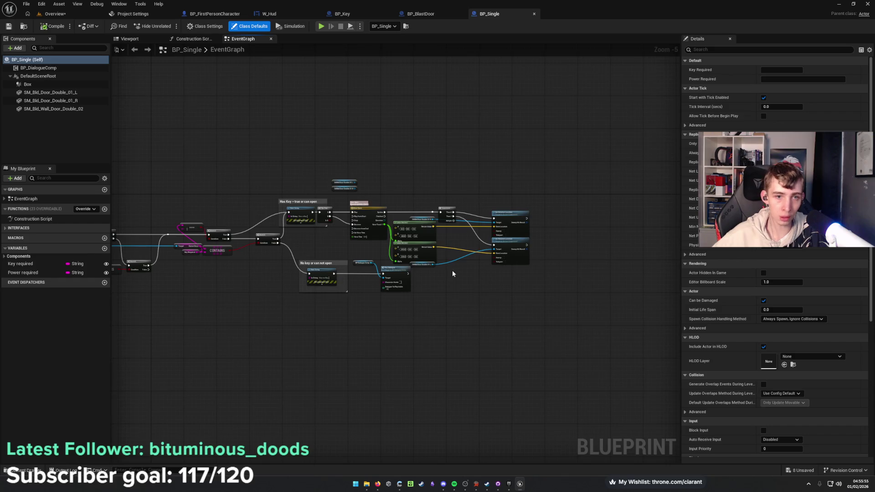
Delete the left door's Lerp and Set Relative Location nodes plus the Sequence node.
{"action": "scroll", "coordinate": [451, 270], "scroll_direction": "up", "scroll_amount": 5}
{"action": "left_click_drag", "start_coordinate": [214, 231], "coordinate": [535, 275]}
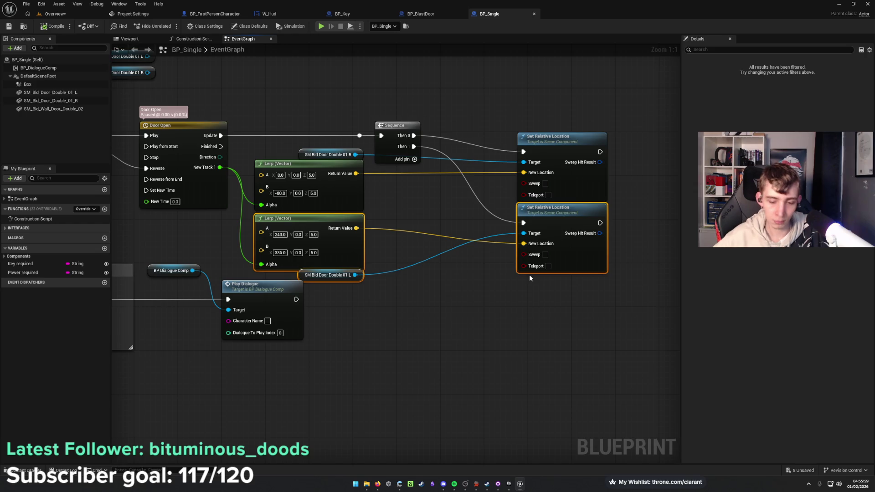
{"action": "key", "text": "Delete"}
{"action": "mouse_move", "coordinate": [297, 250]}
{"action": "left_mouse_down"}
{"action": "mouse_move", "coordinate": [343, 252]}
{"action": "mouse_move", "coordinate": [446, 313]}
{"action": "left_mouse_up"}
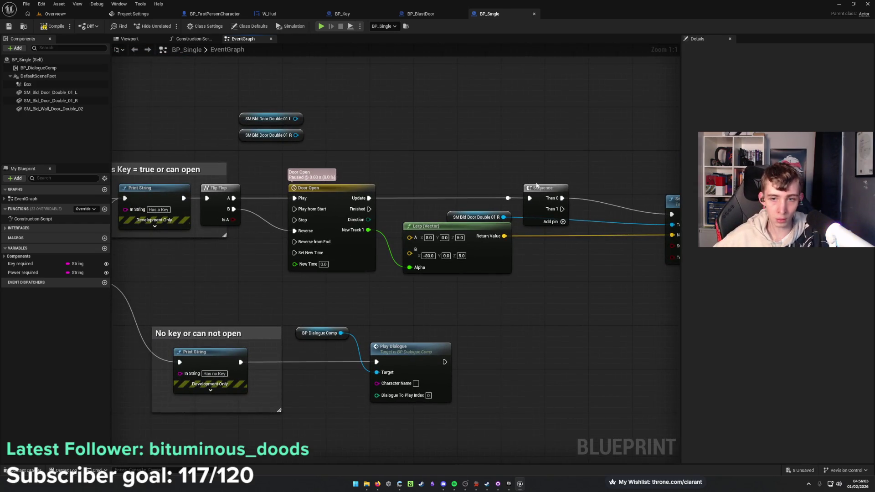
{"action": "mouse_move", "coordinate": [538, 188]}
{"action": "left_mouse_down"}
{"action": "mouse_move", "coordinate": [423, 187]}
{"action": "mouse_move", "coordinate": [557, 213]}
{"action": "left_mouse_up"}
{"action": "key", "text": "Delete"}
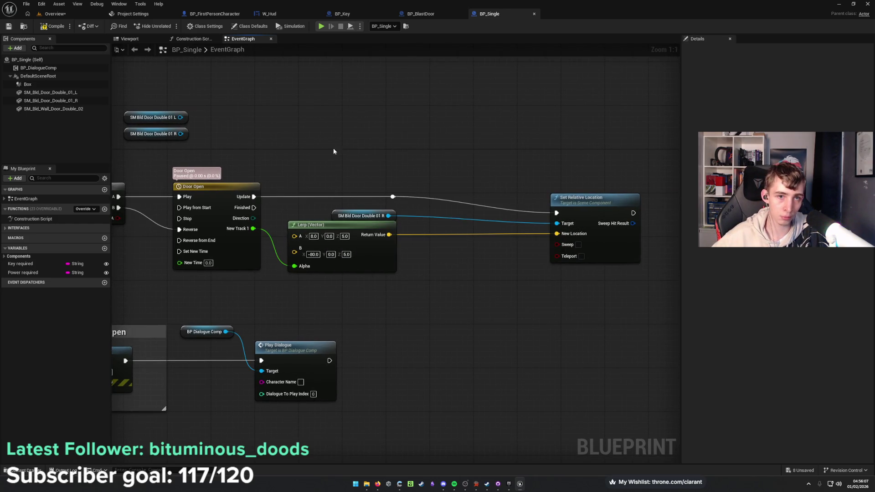
Back in the level, select the single wall-door arch SM_Bld_Wall_Door_01.
{"action": "left_click", "coordinate": [70, 16]}
{"action": "mouse_move", "coordinate": [410, 196]}
{"action": "left_mouse_down"}
{"action": "mouse_move", "coordinate": [360, 201]}
{"action": "mouse_move", "coordinate": [326, 169]}
{"action": "mouse_move", "coordinate": [304, 169]}
{"action": "left_mouse_up"}
{"action": "left_click", "coordinate": [393, 273]}
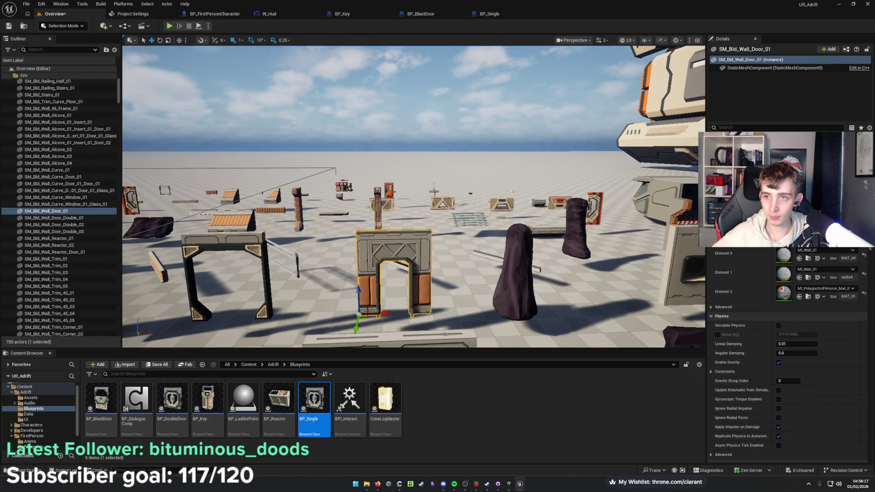
Browse to the SM_Bld_Wall_Door_01 mesh in the Buildings folder, then return to BP_Single.
{"action": "key", "text": "ctrl+b"}
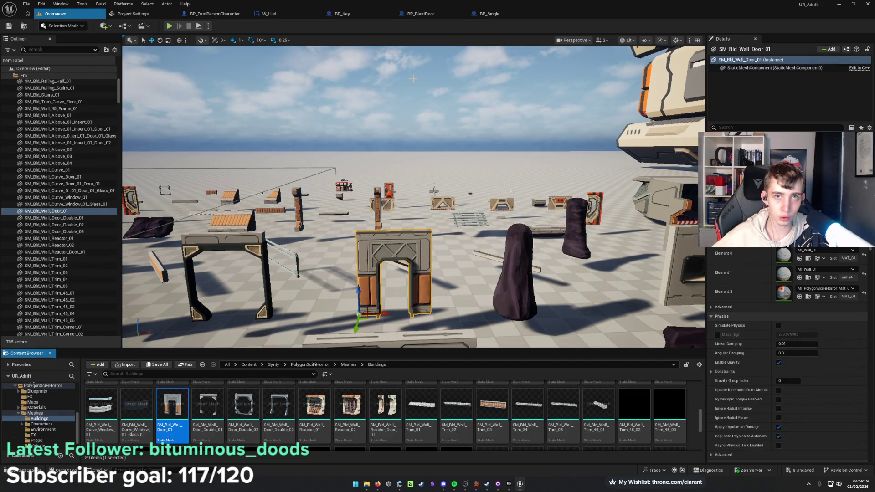
{"action": "left_click", "coordinate": [488, 13]}
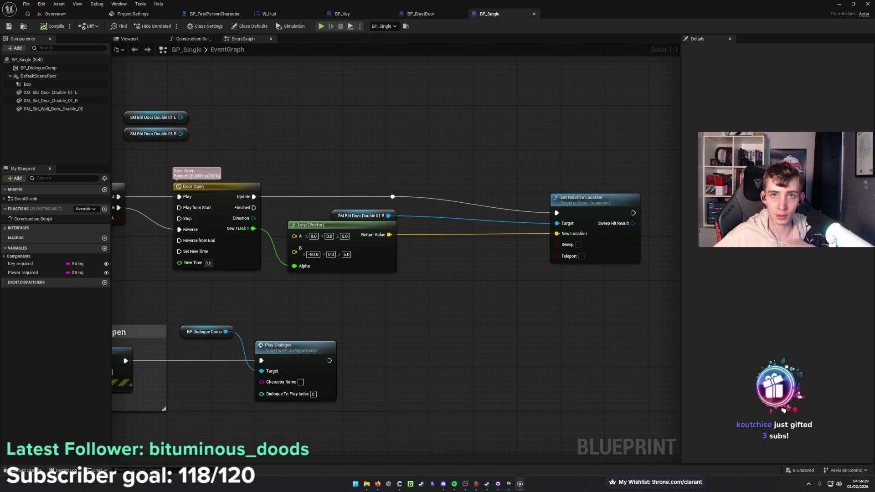
Bring the Chatterino stream chat window up over the editor's Details panel.
{"action": "key", "text": "alt+Tab"}
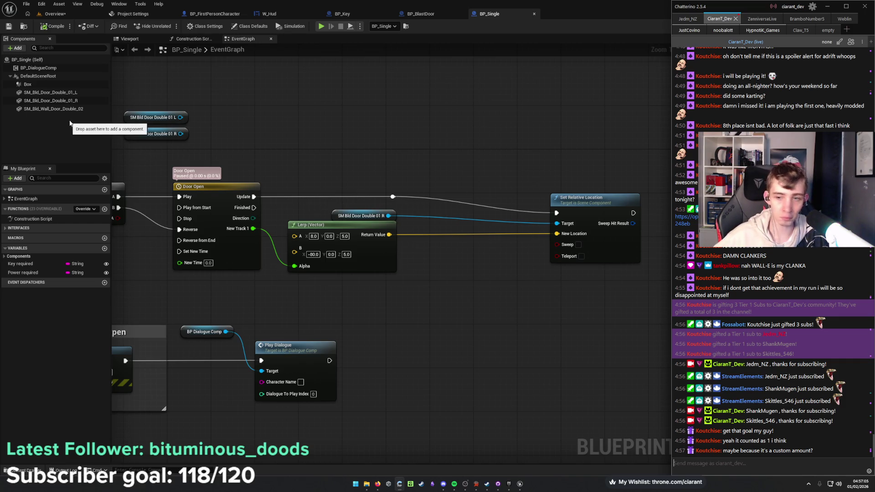
Delete the three old SM_Bld door meshes from BP_Single's components.
{"action": "left_click", "coordinate": [131, 39]}
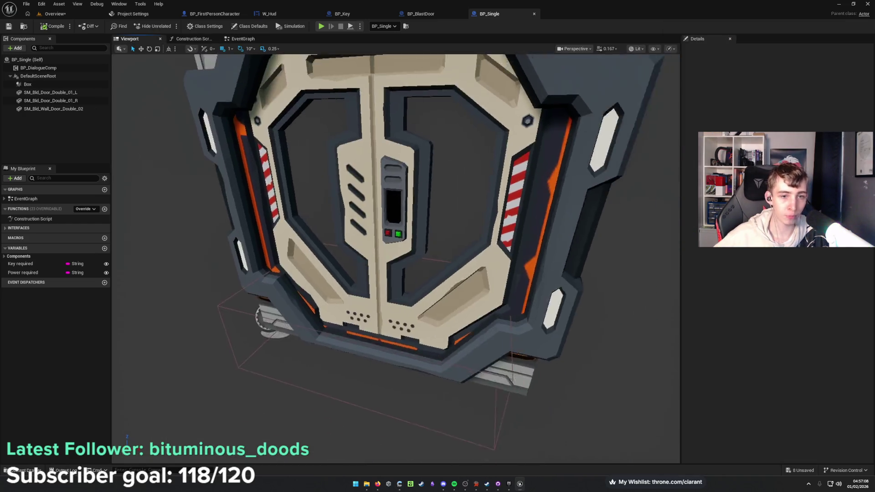
{"action": "left_click", "coordinate": [50, 92]}
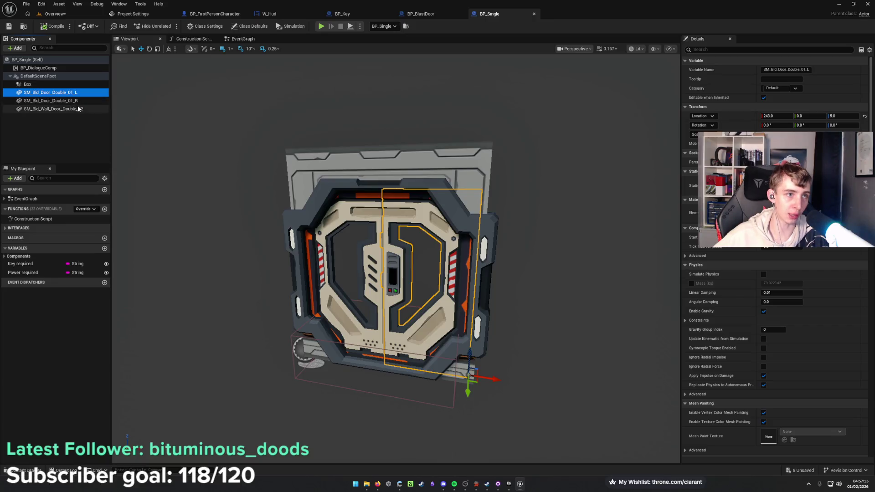
{"action": "left_click", "coordinate": [53, 109], "text": "shift"}
{"action": "key", "text": "Delete"}
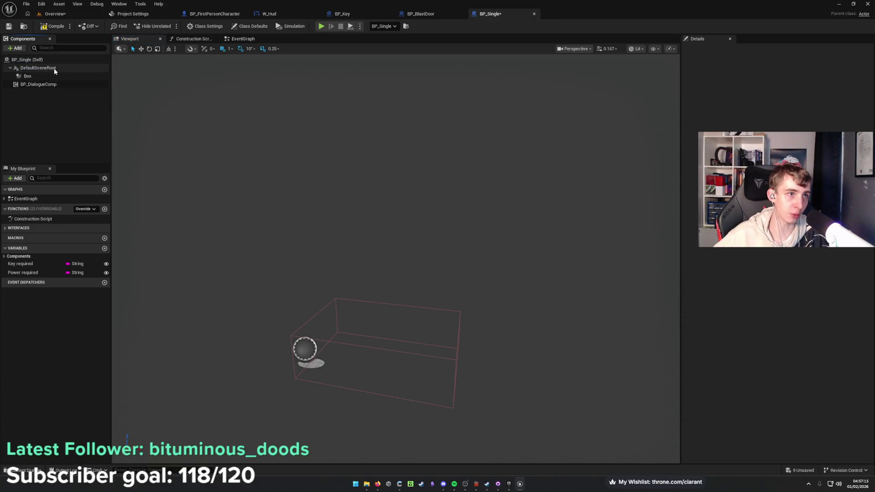
Add SM_Bld_Wall_Door_01 as a static mesh component and delete the Box component.
{"action": "left_click", "coordinate": [54, 68]}
{"action": "right_click", "coordinate": [54, 71]}
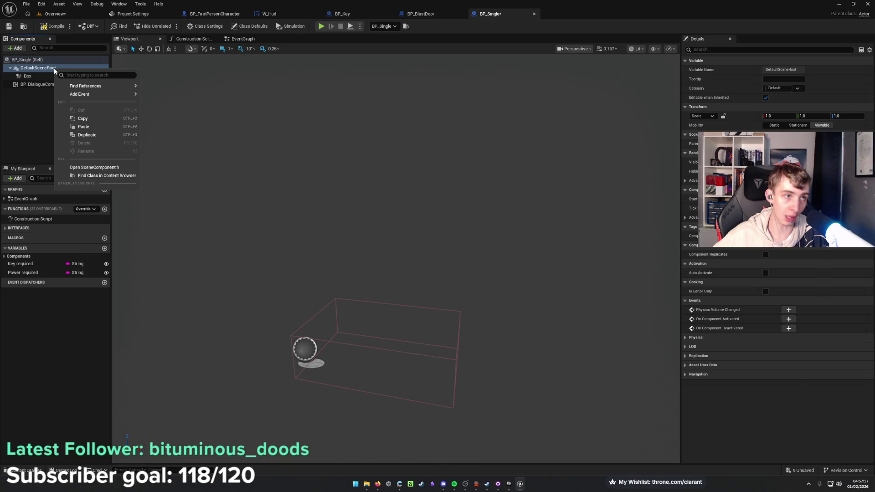
{"action": "left_click", "coordinate": [34, 117]}
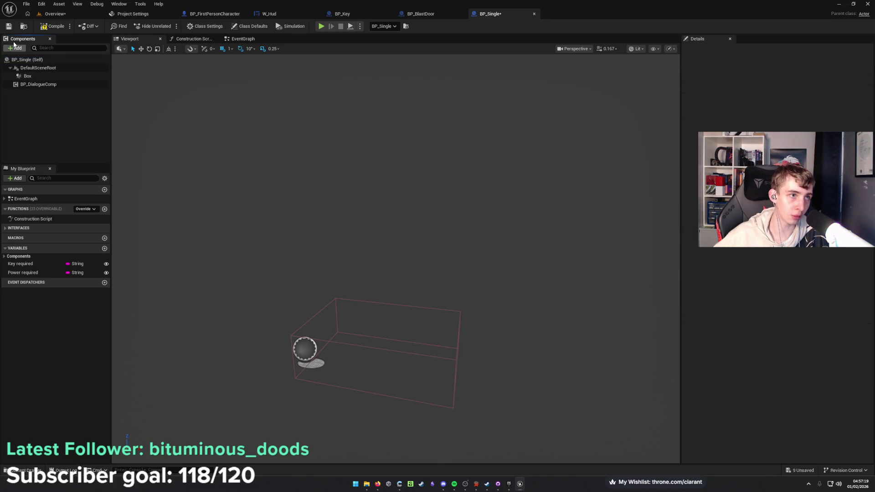
{"action": "left_click", "coordinate": [15, 48]}
{"action": "left_click", "coordinate": [46, 122]}
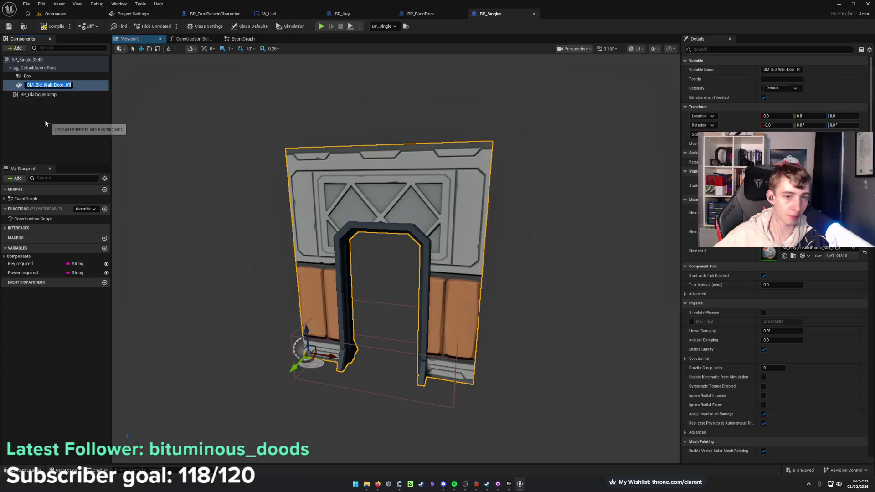
{"action": "left_click", "coordinate": [65, 76]}
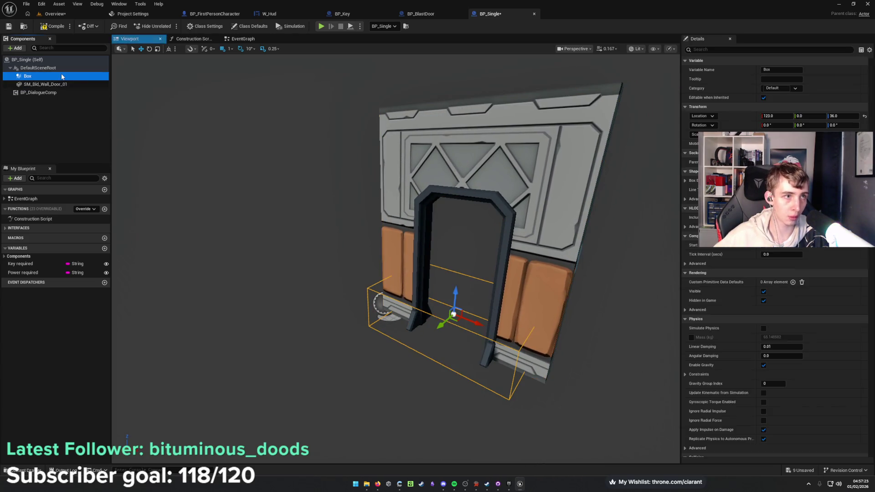
{"action": "key", "text": "Delete"}
Save BP_Single and return to the Overview level.
{"action": "key", "text": "ctrl+s"}
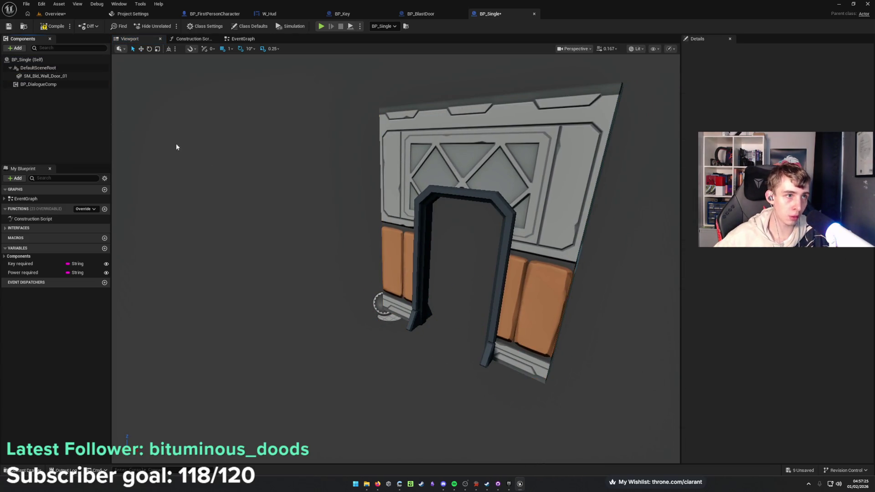
{"action": "left_click_drag", "start_coordinate": [176, 146], "coordinate": [214, 173]}
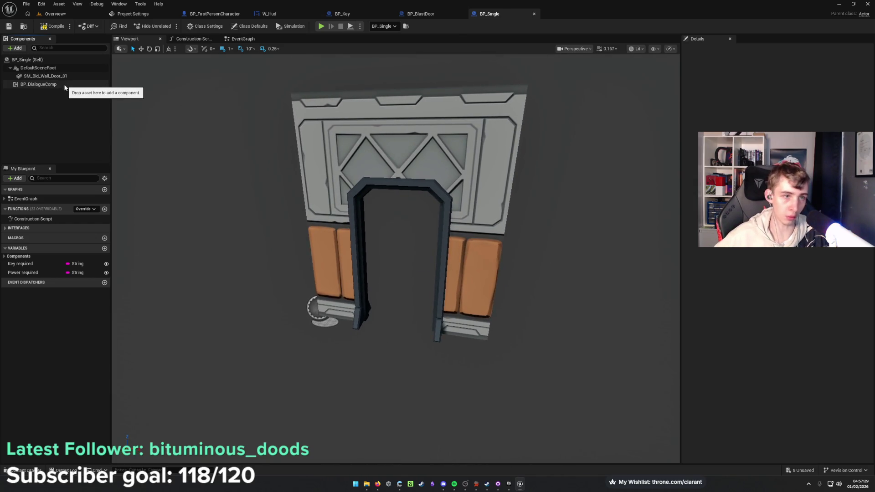
{"action": "left_click", "coordinate": [55, 14]}
{"action": "scroll", "coordinate": [395, 240], "scroll_direction": "up", "scroll_amount": 10}
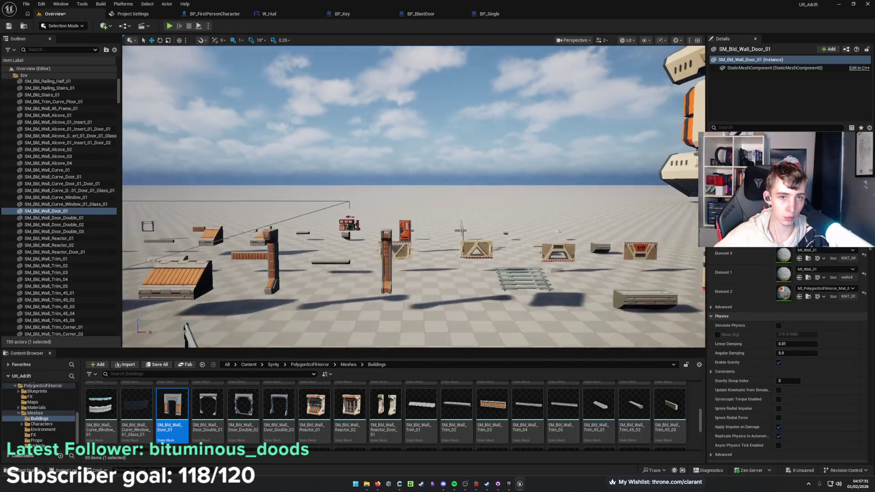
Add the orange SM_Bld_Door_01 mesh from the level to BP_Single as a static mesh.
{"action": "left_click", "coordinate": [399, 239]}
{"action": "key", "text": "f"}
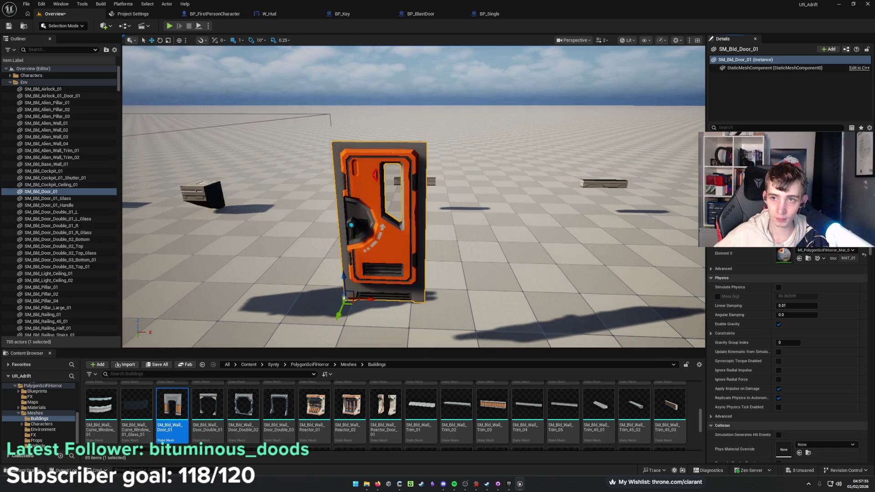
{"action": "left_click", "coordinate": [489, 13]}
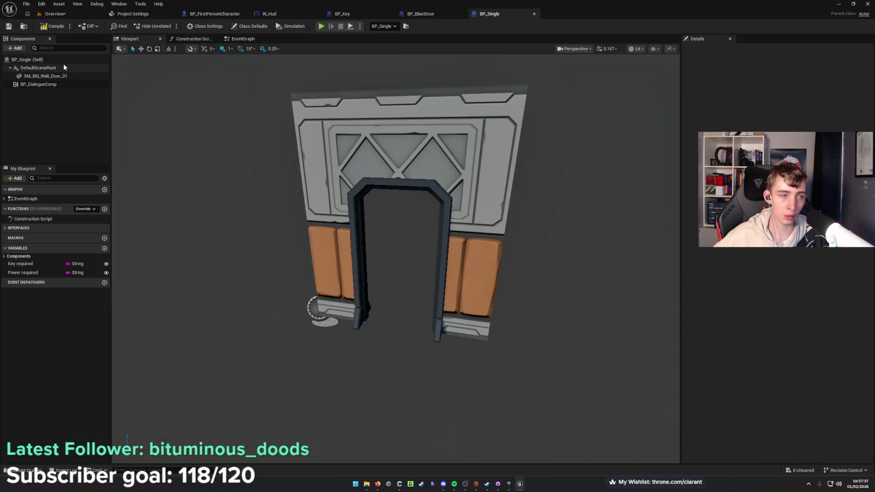
{"action": "left_click", "coordinate": [15, 47]}
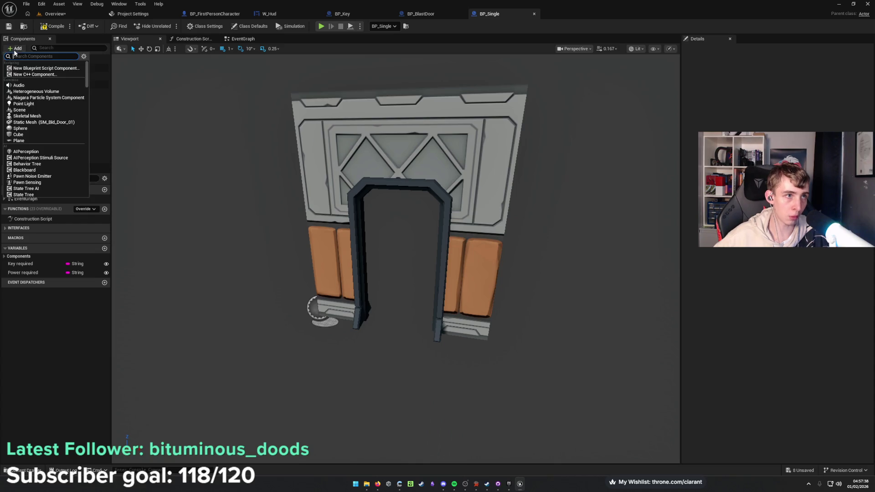
{"action": "left_click", "coordinate": [40, 122]}
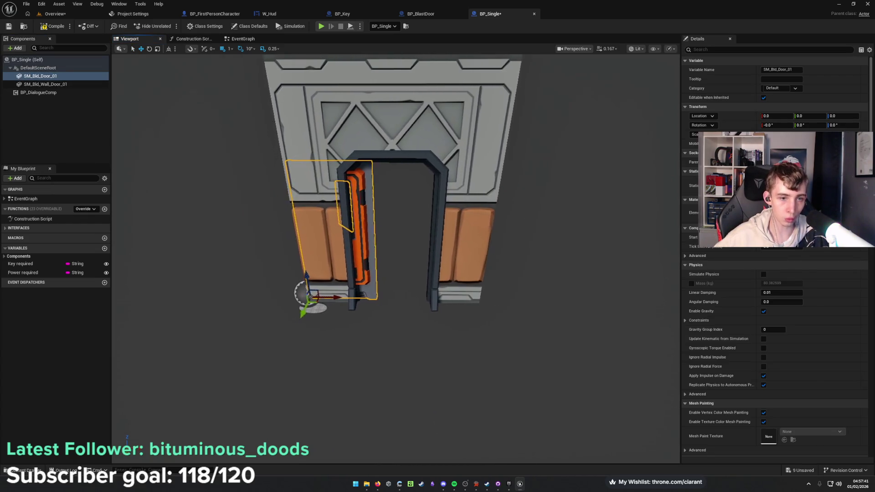
Slide the door into the frame at Location X 74 and compile, which fails.
{"action": "left_click_drag", "start_coordinate": [347, 295], "coordinate": [395, 297]}
{"action": "scroll", "coordinate": [394, 297], "scroll_direction": "up", "scroll_amount": 3}
{"action": "scroll", "coordinate": [394, 301], "scroll_direction": "up", "scroll_amount": 3}
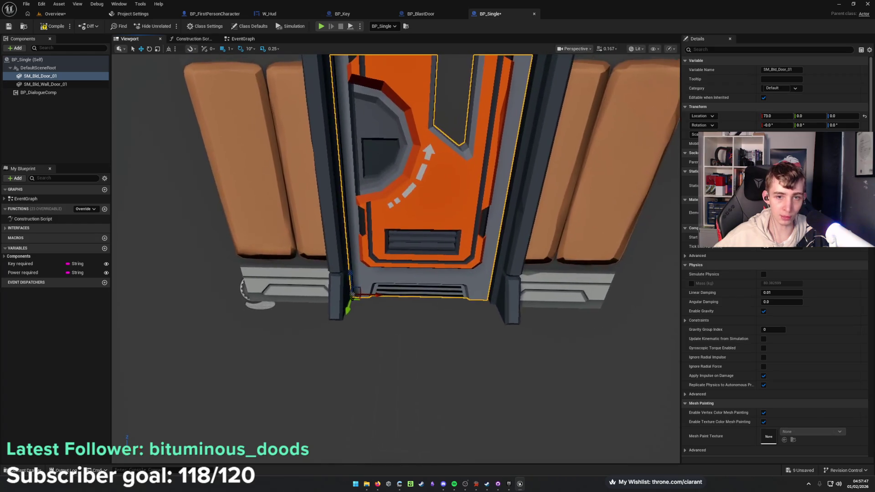
{"action": "left_click_drag", "start_coordinate": [354, 295], "coordinate": [355, 295]}
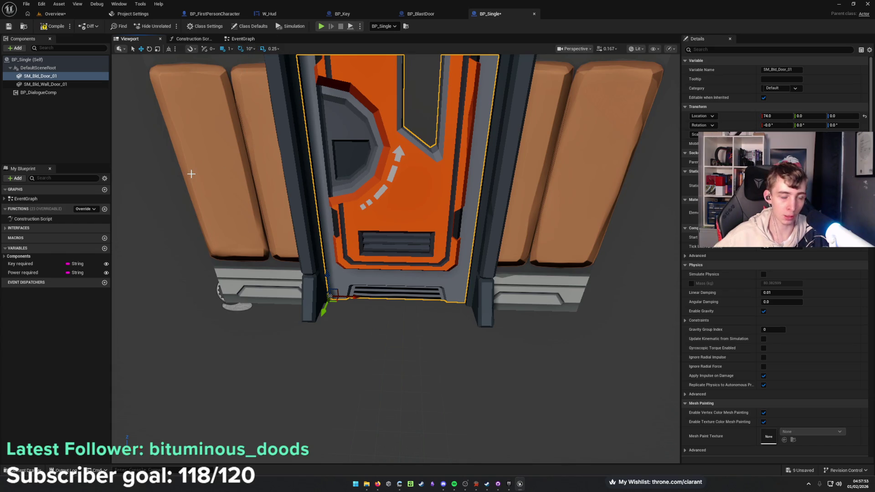
{"action": "left_click", "coordinate": [54, 26]}
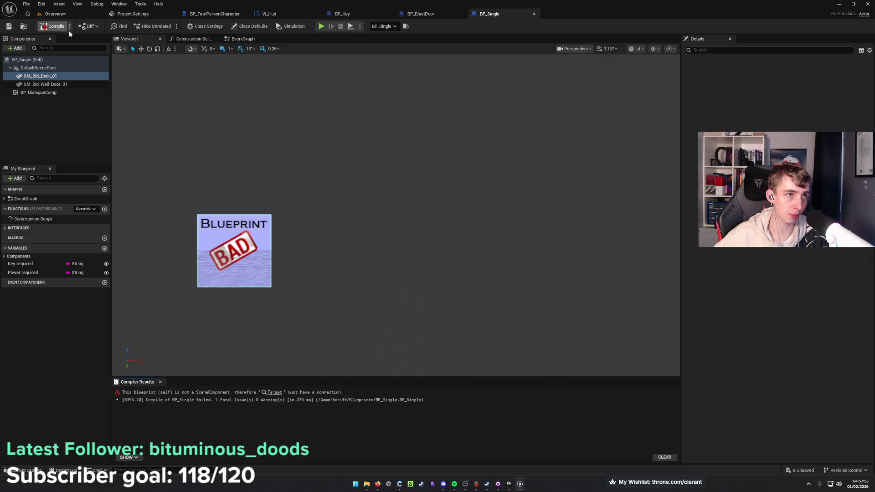
Connect an SM Bld Door 01 reference to Set Relative Location's Target and recompile successfully.
{"action": "left_click", "coordinate": [250, 40]}
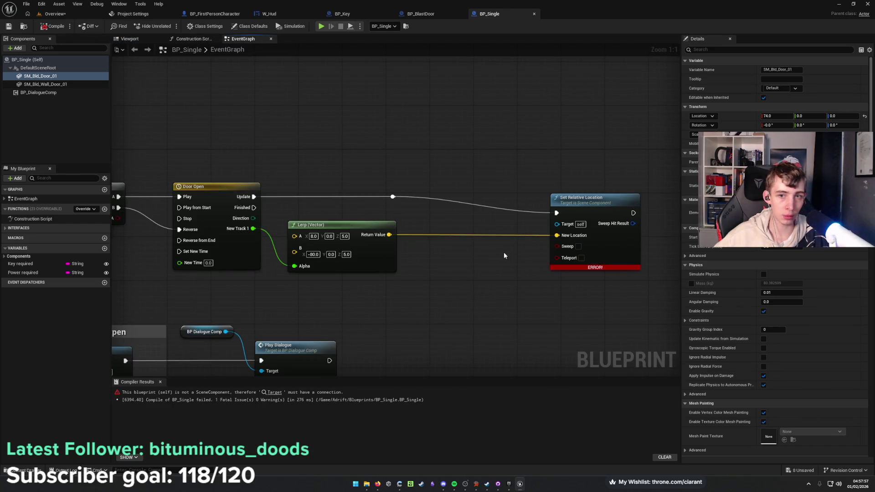
{"action": "mouse_move", "coordinate": [40, 75]}
{"action": "left_mouse_down"}
{"action": "mouse_move", "coordinate": [467, 199]}
{"action": "mouse_move", "coordinate": [475, 181]}
{"action": "mouse_move", "coordinate": [553, 201]}
{"action": "mouse_move", "coordinate": [556, 223]}
{"action": "left_mouse_up"}
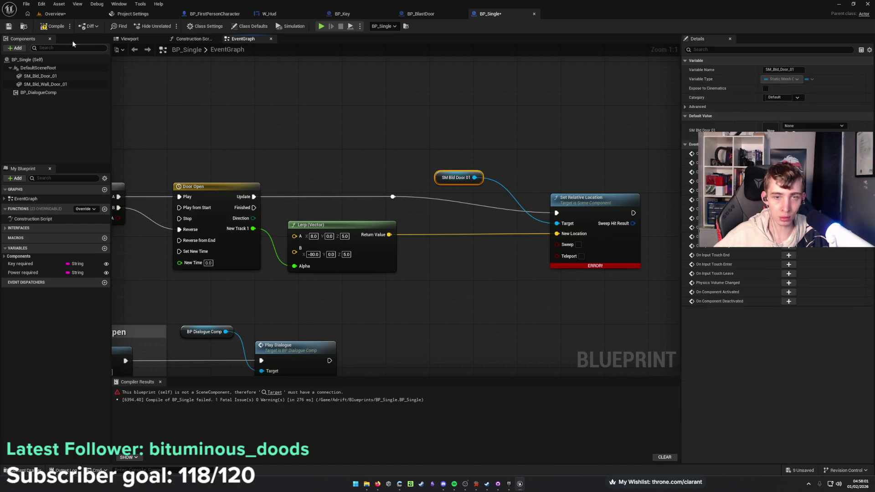
{"action": "left_click", "coordinate": [54, 26]}
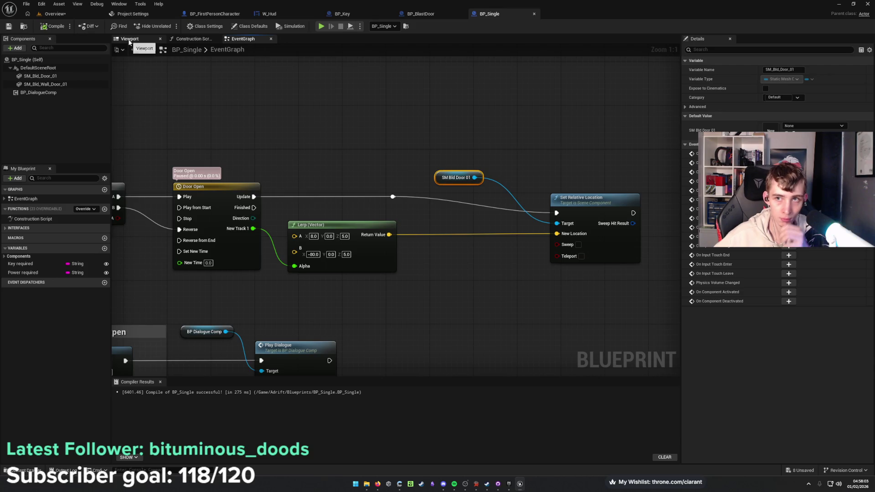
Rearrange the door reference and Set Relative Location nodes beside the timeline and save.
{"action": "left_click_drag", "start_coordinate": [585, 207], "coordinate": [578, 190]}
{"action": "key", "text": "ctrl+s"}
{"action": "left_click_drag", "start_coordinate": [501, 197], "coordinate": [447, 197]}
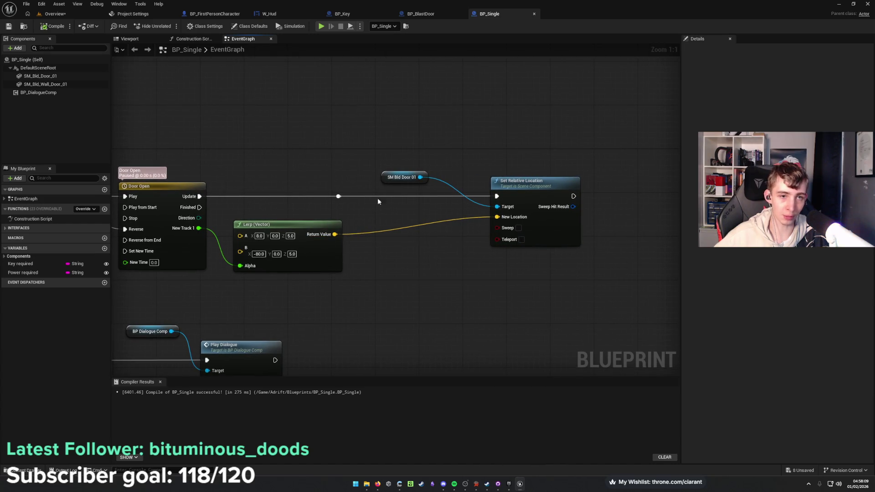
{"action": "left_click_drag", "start_coordinate": [380, 180], "coordinate": [255, 181]}
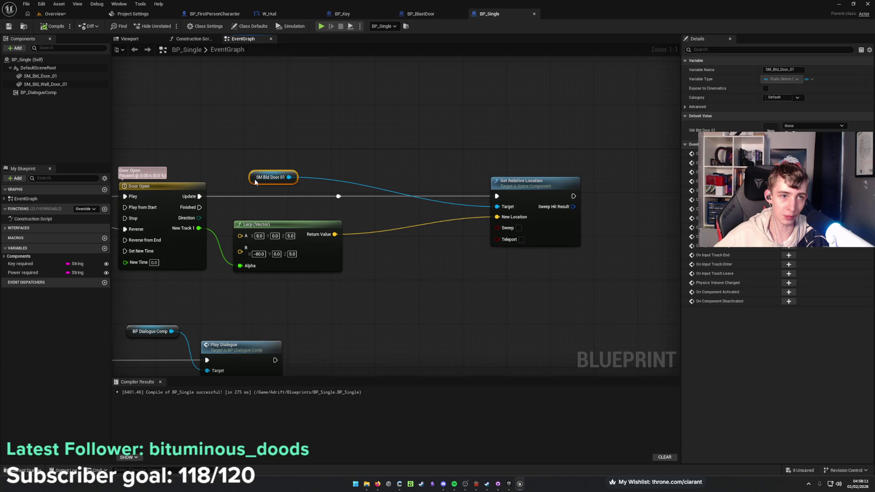
{"action": "left_click_drag", "start_coordinate": [519, 188], "coordinate": [405, 187]}
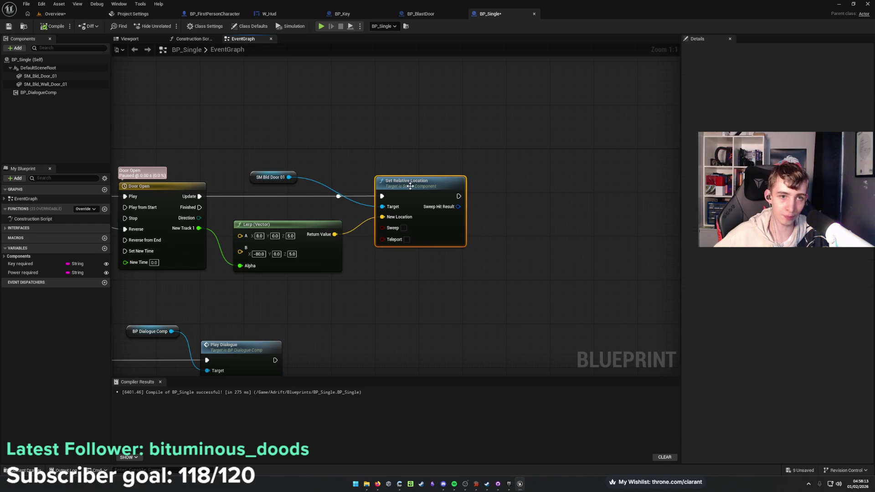
{"action": "left_click_drag", "start_coordinate": [414, 140], "coordinate": [485, 147]}
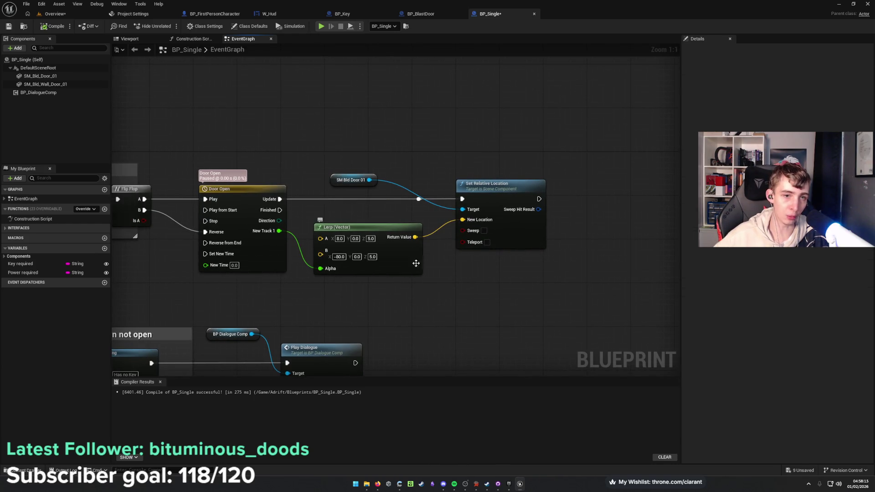
{"action": "left_click_drag", "start_coordinate": [433, 224], "coordinate": [446, 262]}
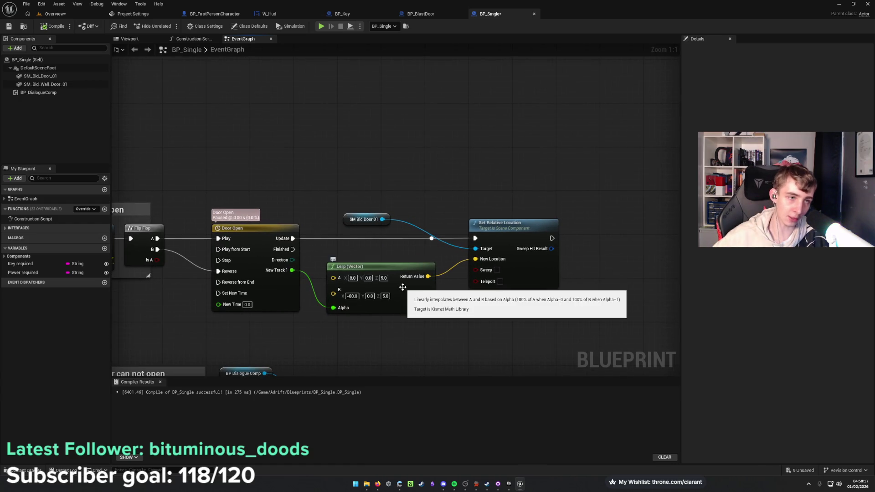
{"action": "left_click", "coordinate": [131, 39]}
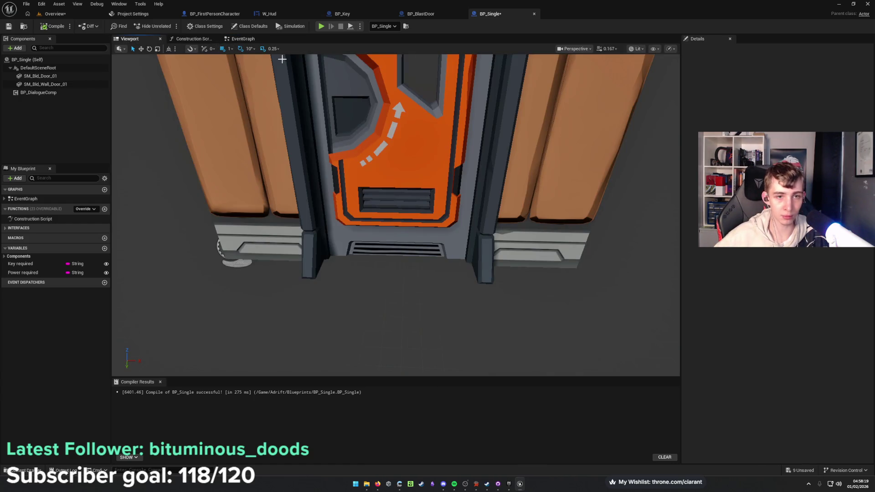
{"action": "left_click", "coordinate": [350, 134]}
{"action": "left_click", "coordinate": [243, 40]}
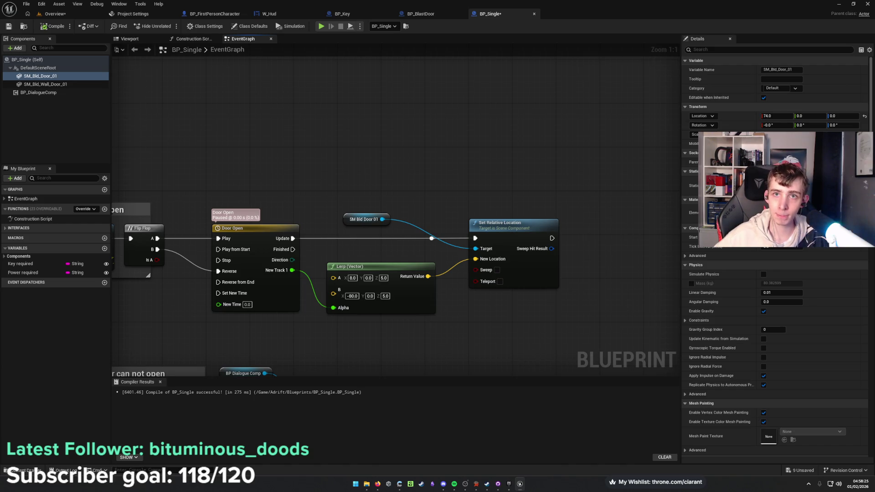
Set the Lerp's start X value to 74.
{"action": "left_click", "coordinate": [399, 487]}
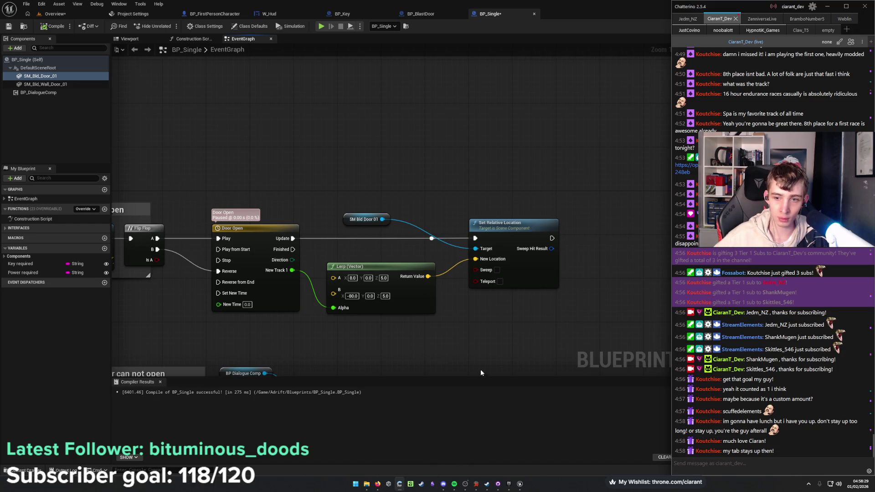
{"action": "mouse_move", "coordinate": [463, 353]}
{"action": "left_mouse_down"}
{"action": "mouse_move", "coordinate": [504, 344]}
{"action": "mouse_move", "coordinate": [455, 346]}
{"action": "left_mouse_up"}
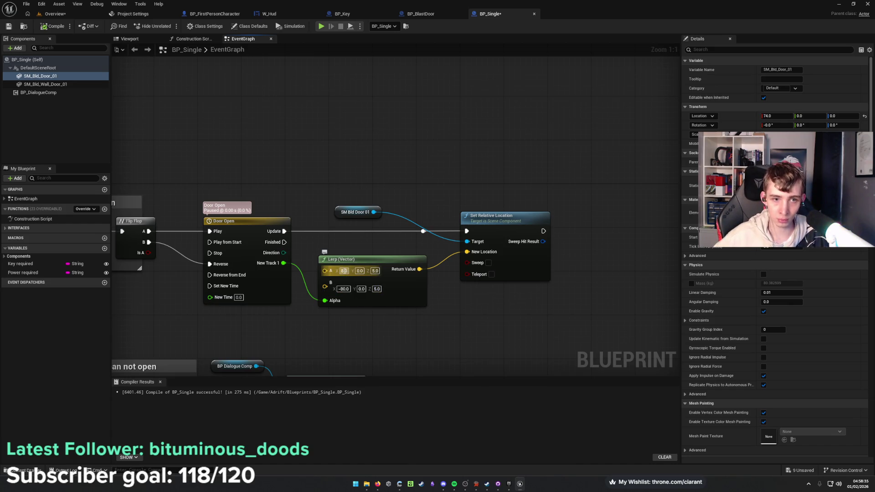
{"action": "type", "text": "74"}
{"action": "key", "text": "Tab"}
{"action": "type", "text": "0"}
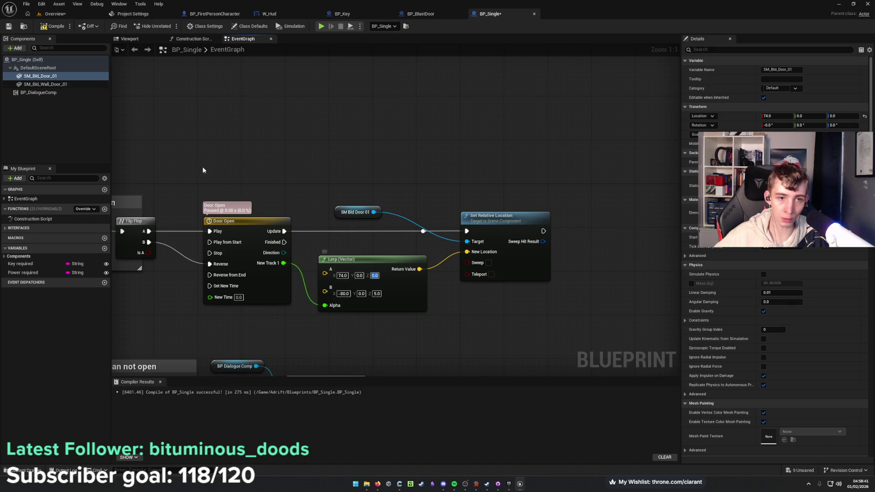
Slide the door right in the viewport to find its open position.
{"action": "left_click", "coordinate": [130, 38]}
{"action": "key", "text": "f"}
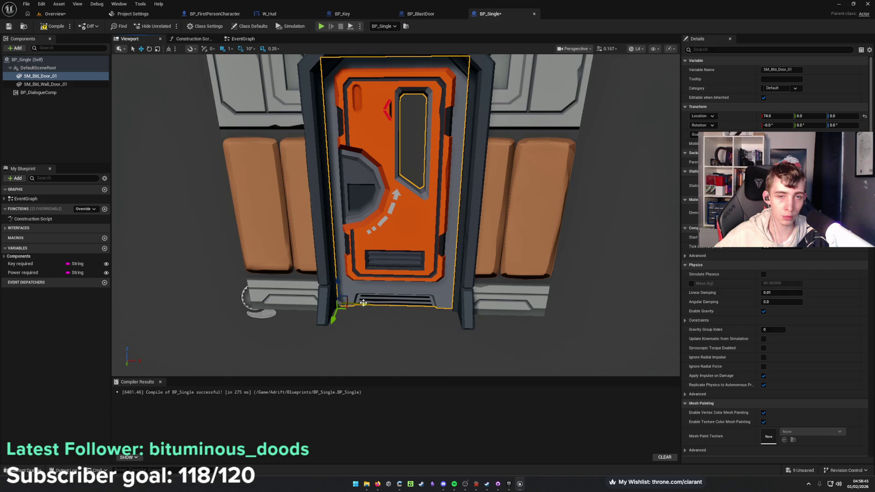
{"action": "left_click_drag", "start_coordinate": [363, 302], "coordinate": [474, 310]}
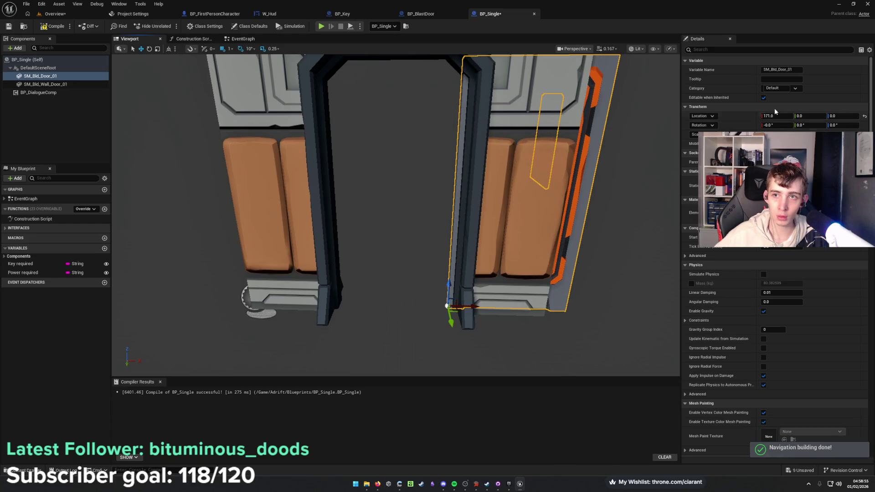
{"action": "left_click", "coordinate": [246, 40]}
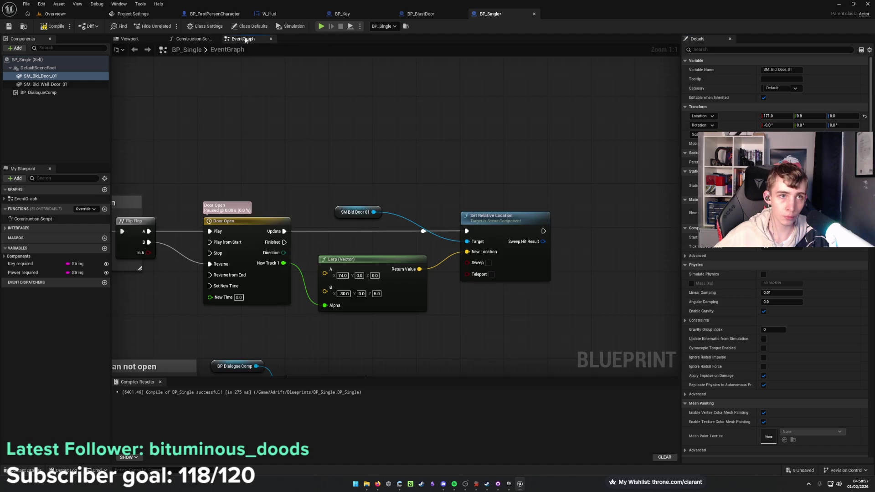
Set the Lerp's end value to 170, 0, 0.
{"action": "left_click", "coordinate": [343, 294]}
{"action": "type", "text": "171.0"}
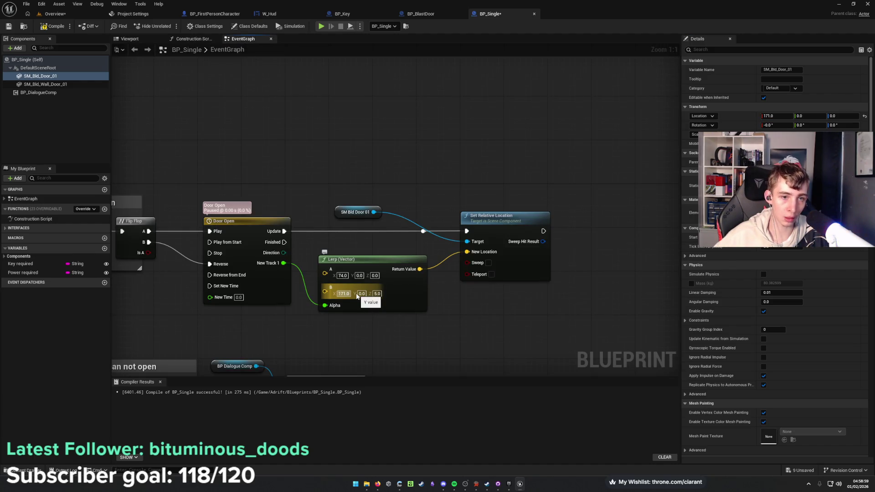
{"action": "key", "text": "Return"}
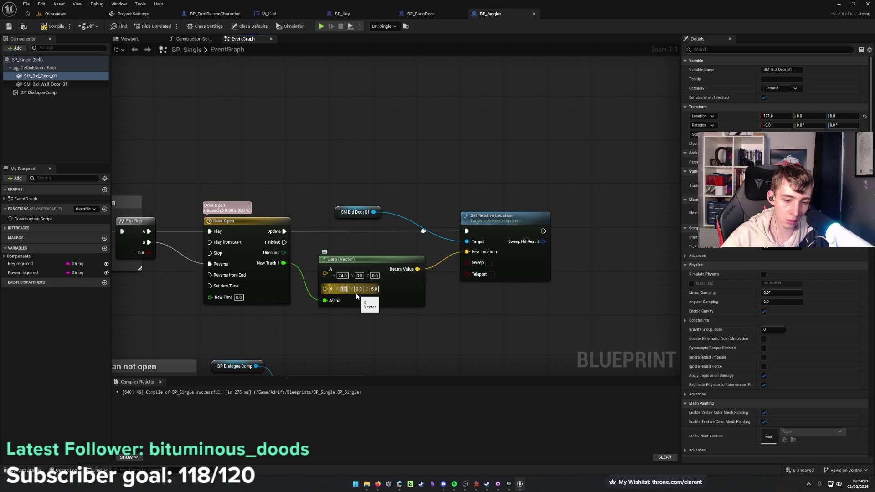
{"action": "type", "text": "0"}
{"action": "key", "text": "Tab"}
{"action": "key", "text": "Tab"}
{"action": "type", "text": "0.0"}
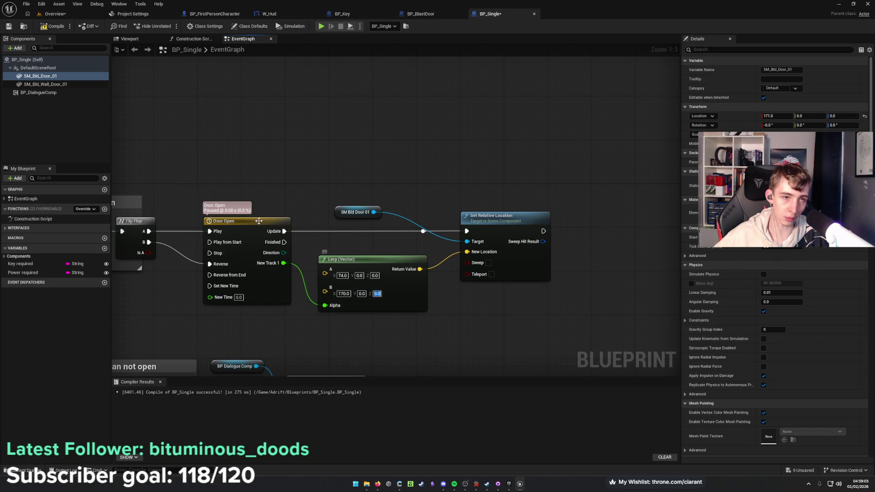
Return the door to Location X 75 and save BP_Single.
{"action": "left_click", "coordinate": [125, 39]}
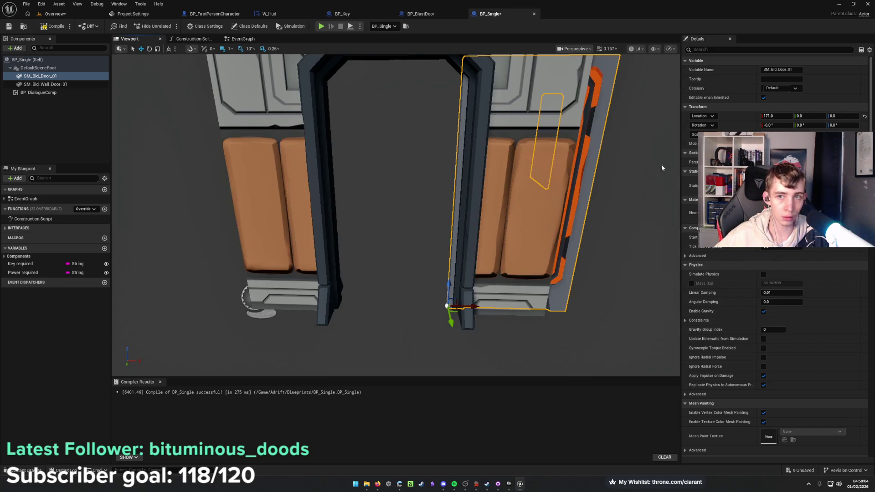
{"action": "left_click", "coordinate": [765, 116]}
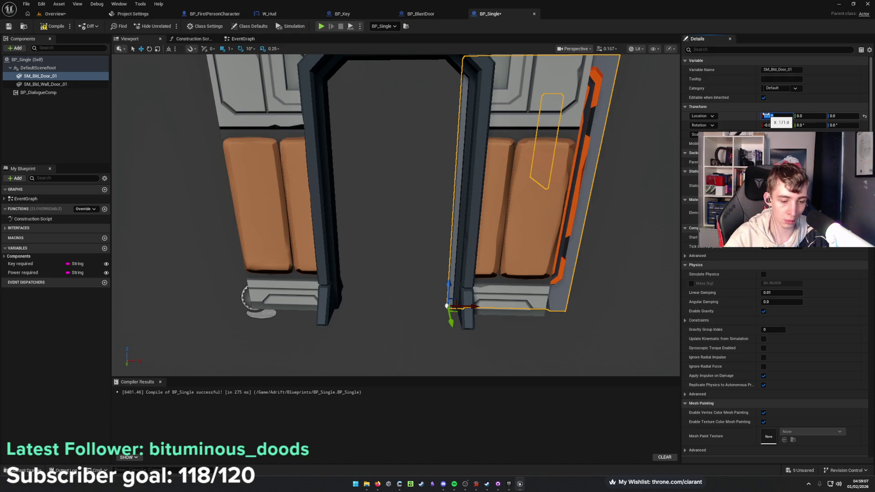
{"action": "type", "text": "75"}
{"action": "key", "text": "Return"}
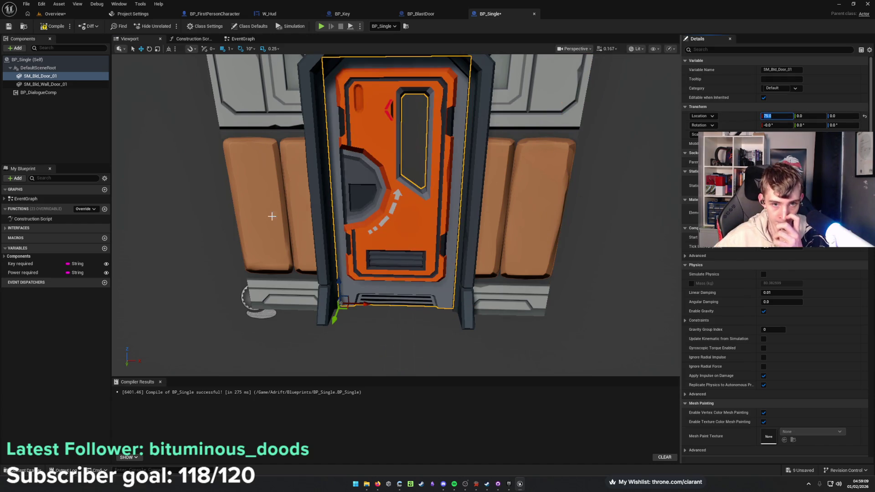
{"action": "left_click", "coordinate": [52, 125]}
{"action": "left_click_drag", "start_coordinate": [255, 196], "coordinate": [223, 152]}
{"action": "key", "text": "ctrl+s"}
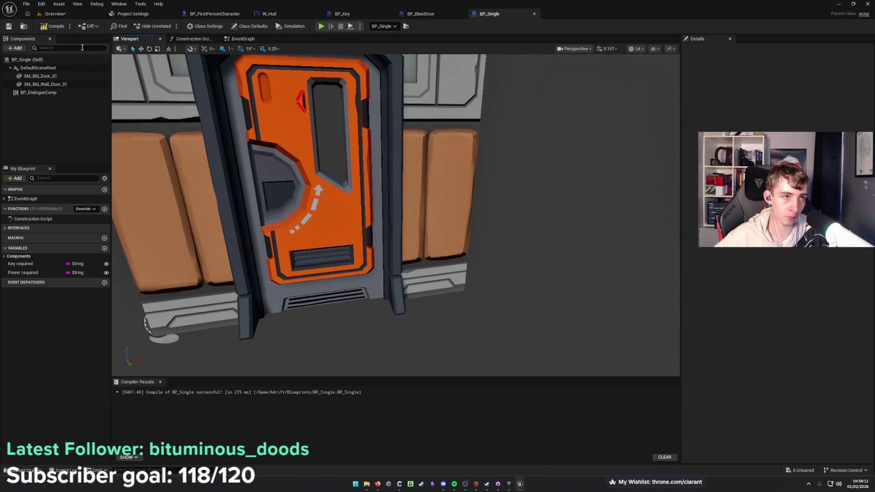
Add SM_Bld_Door_01_Handle from the level as a child of the SM_Bld_Door_01 door.
{"action": "left_click", "coordinate": [55, 77]}
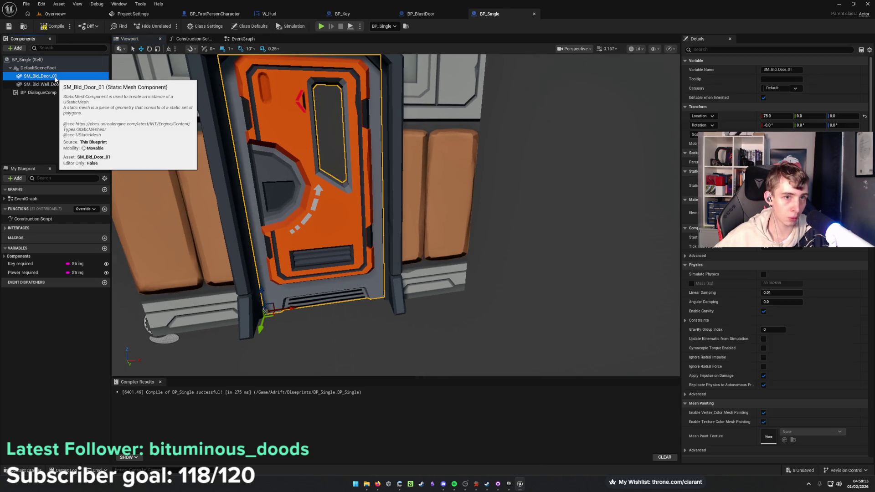
{"action": "left_click", "coordinate": [55, 13]}
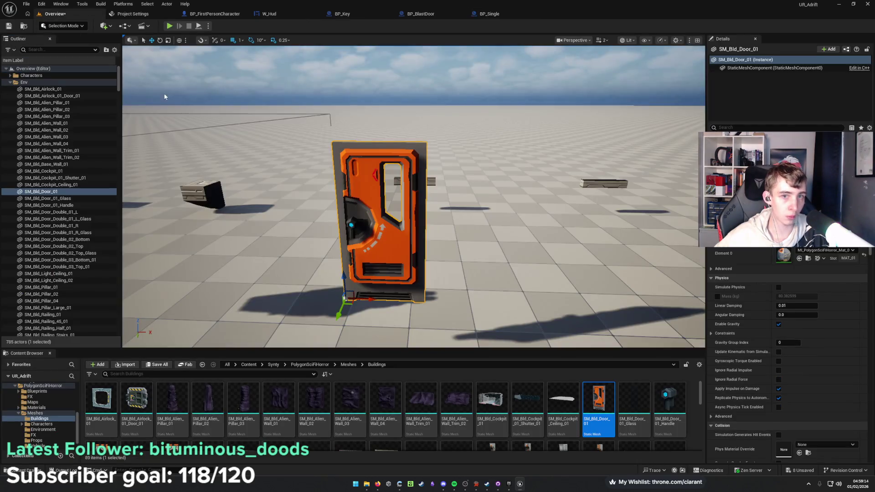
{"action": "left_click", "coordinate": [350, 229]}
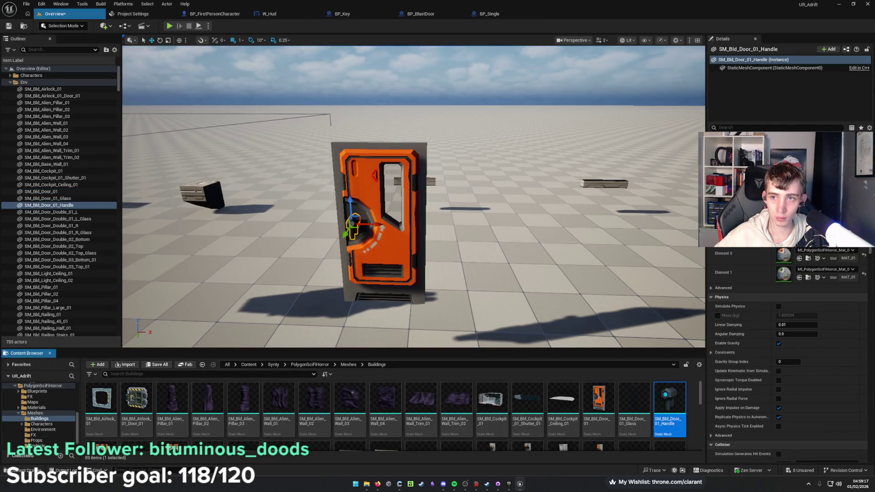
{"action": "left_click", "coordinate": [489, 14]}
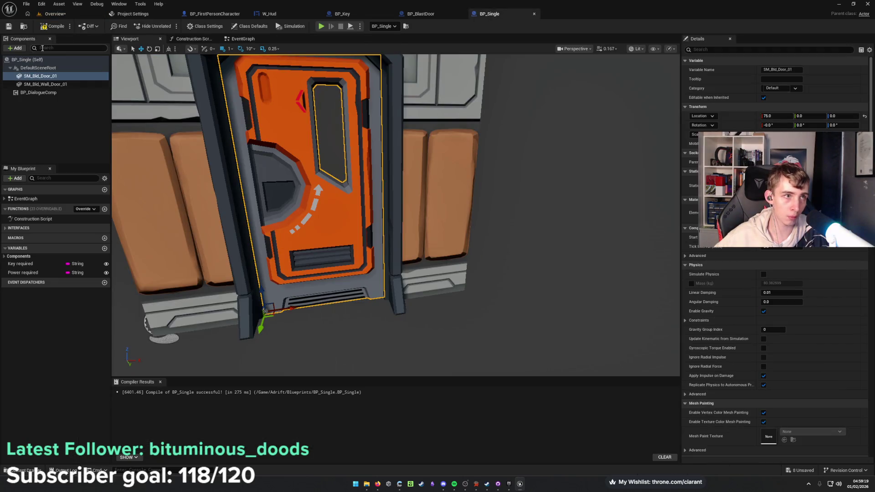
{"action": "left_click", "coordinate": [15, 48]}
{"action": "left_click", "coordinate": [45, 122]}
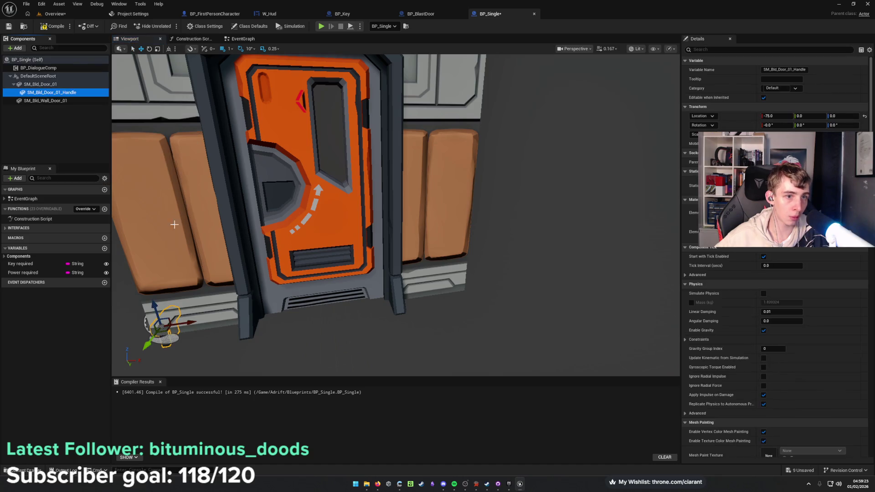
Move the handle to 18, 0, 102, compile BP_Single, and save the Overview level.
{"action": "mouse_move", "coordinate": [155, 309]}
{"action": "left_mouse_down"}
{"action": "mouse_move", "coordinate": [176, 182]}
{"action": "mouse_move", "coordinate": [153, 203]}
{"action": "mouse_move", "coordinate": [299, 192]}
{"action": "mouse_move", "coordinate": [270, 172]}
{"action": "left_mouse_up"}
{"action": "scroll", "coordinate": [270, 172], "scroll_direction": "up", "scroll_amount": 10}
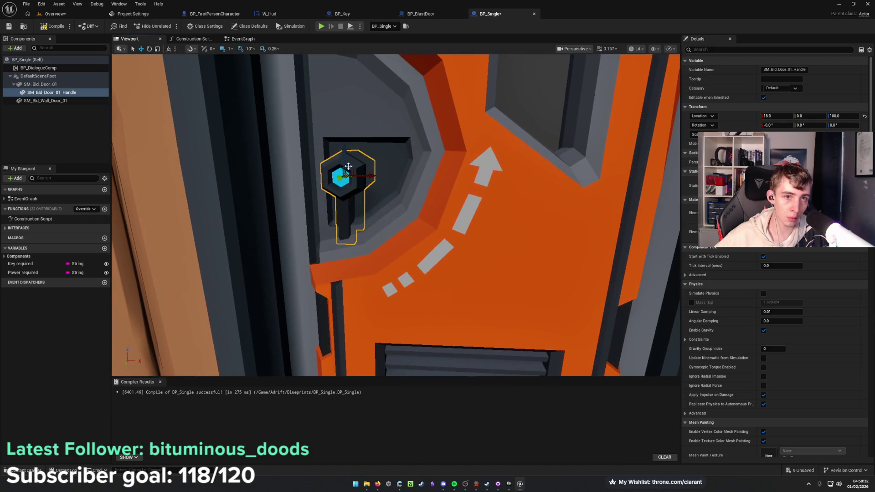
{"action": "left_click_drag", "start_coordinate": [348, 166], "coordinate": [348, 162]}
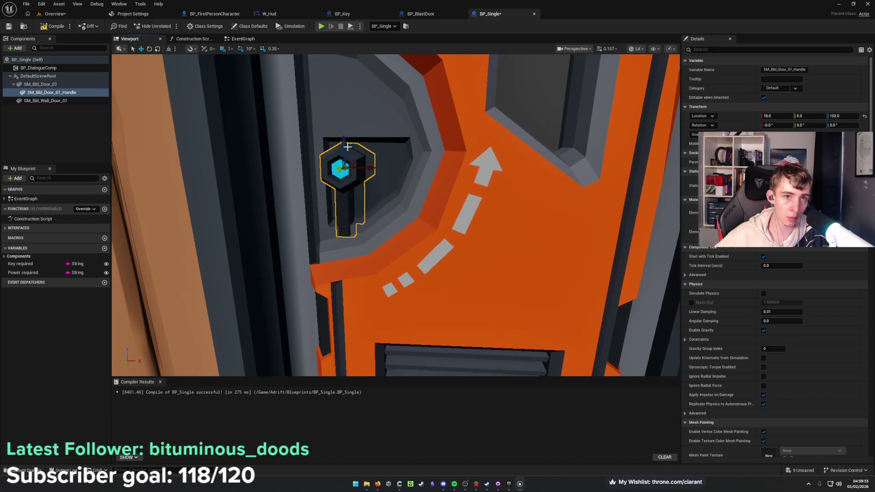
{"action": "scroll", "coordinate": [348, 161], "scroll_direction": "down", "scroll_amount": 6}
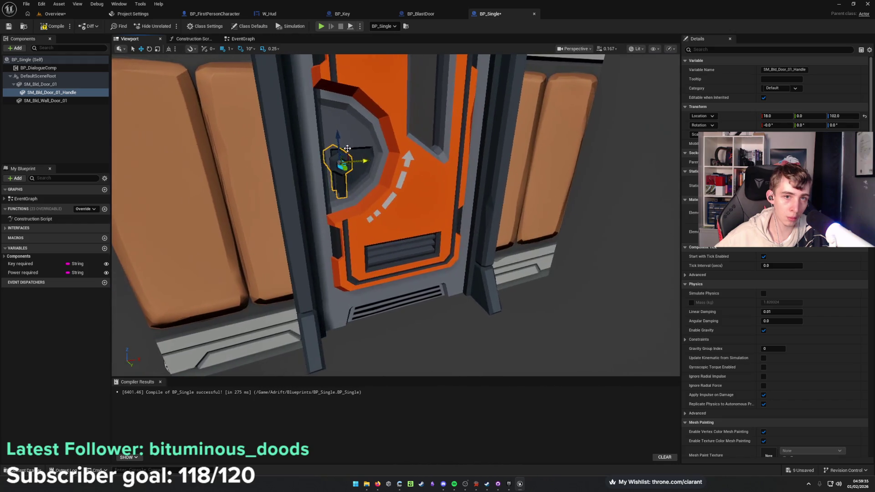
{"action": "left_click", "coordinate": [50, 125]}
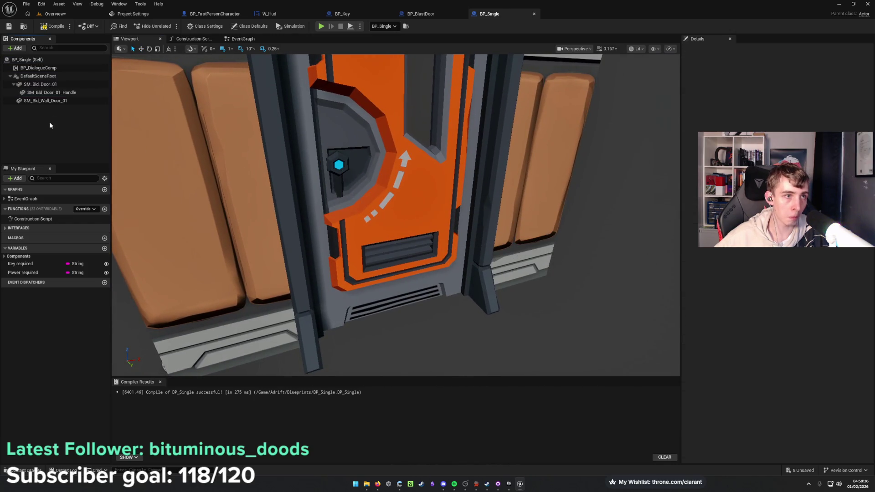
{"action": "left_click", "coordinate": [52, 26]}
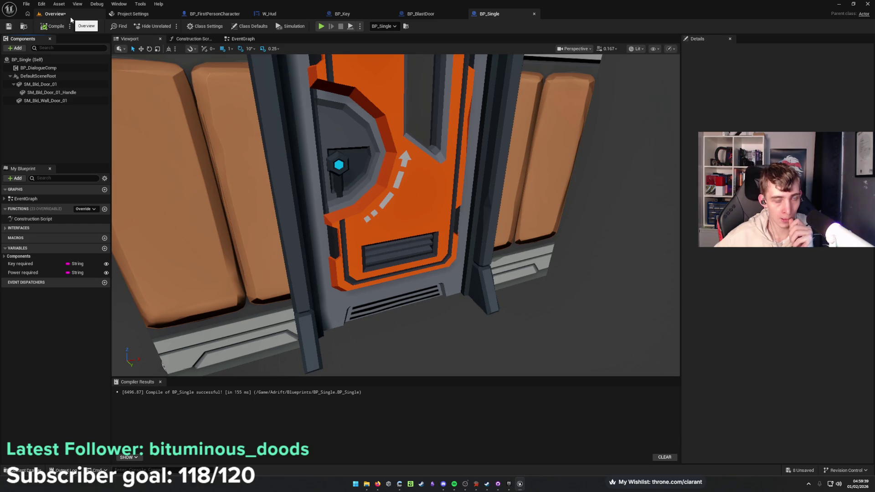
{"action": "left_click", "coordinate": [70, 16]}
{"action": "key", "text": "ctrl+s"}
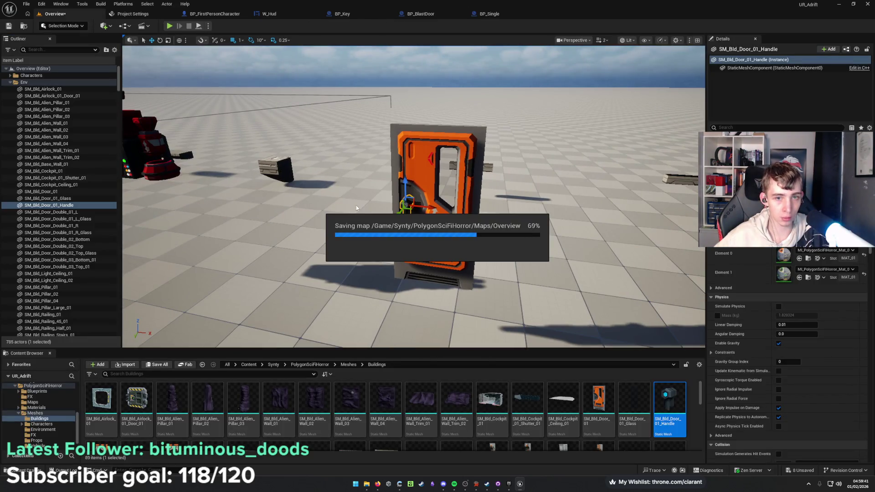
Fly the viewport camera down and right to the row of sci-fi door meshes.
{"action": "scroll", "coordinate": [413, 196], "scroll_direction": "up", "scroll_amount": 2}
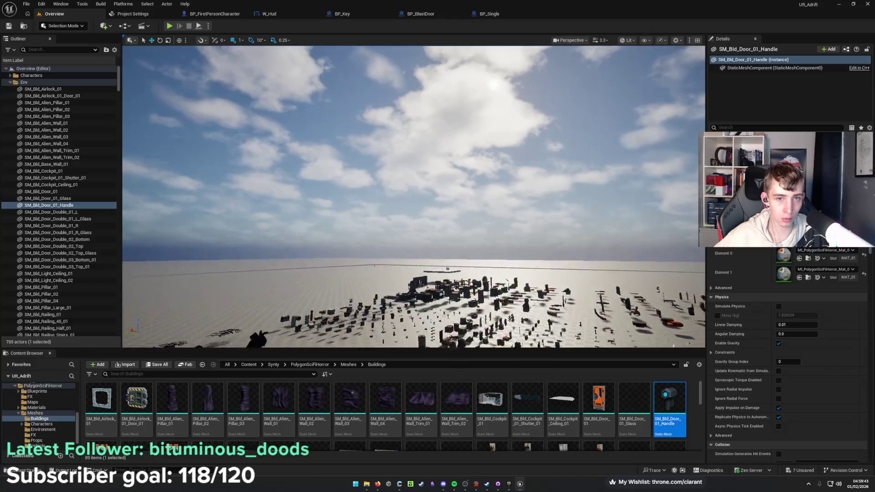
{"action": "key", "text": "w"}
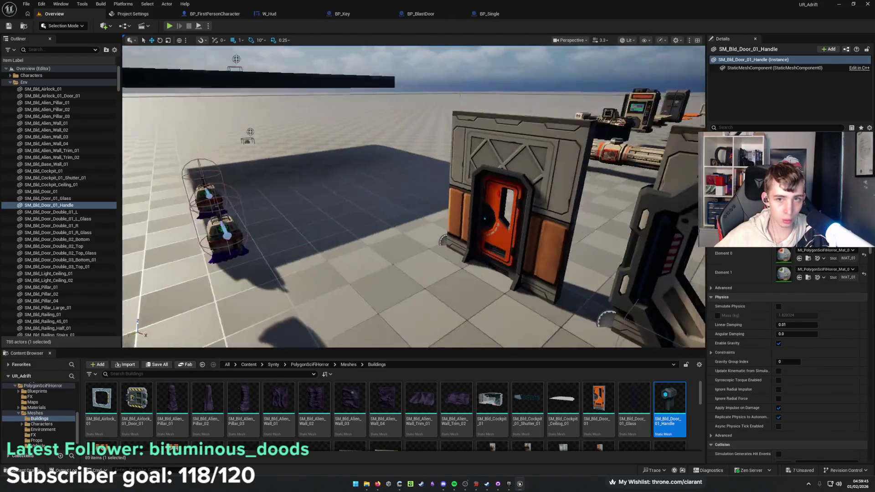
{"action": "key", "text": "d"}
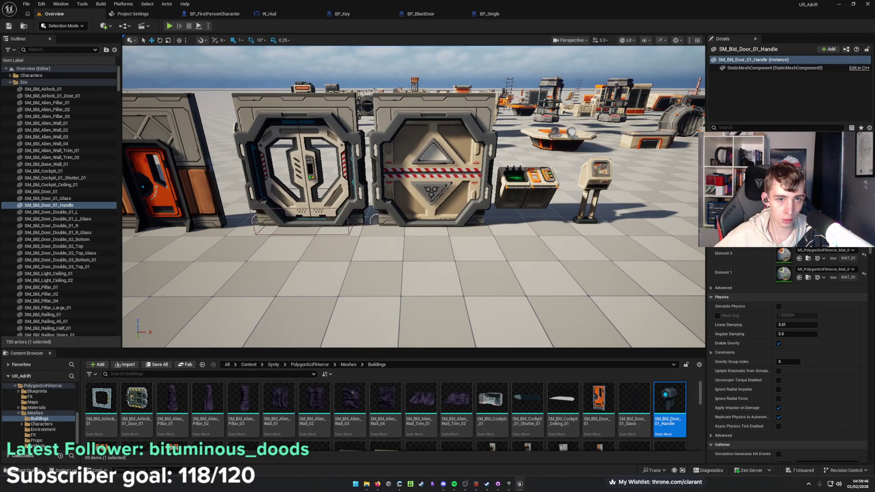
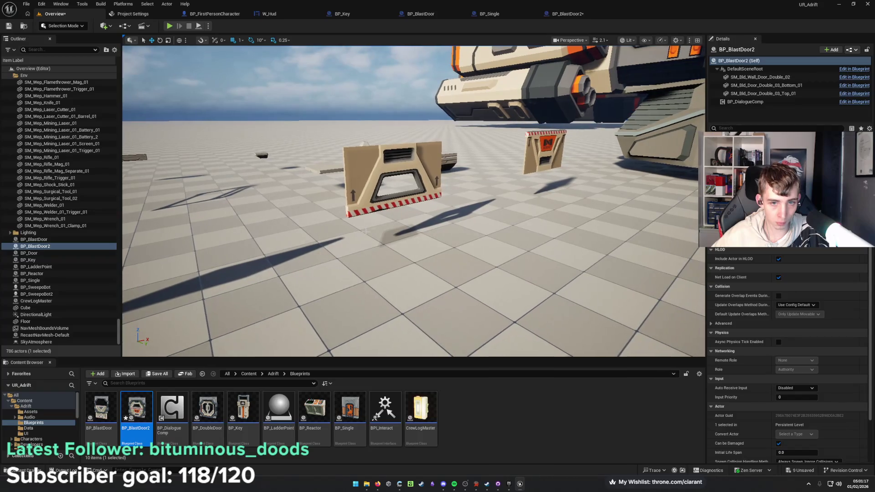
Select the door's SM_Bld_Door_Double_02_Top_Glass mesh and find it in the Content Browser.
{"action": "left_click", "coordinate": [421, 181]}
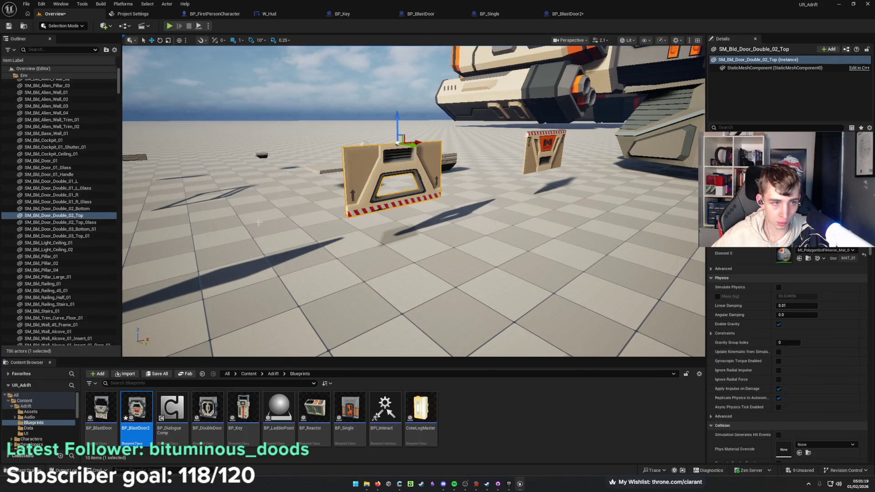
{"action": "left_click", "coordinate": [96, 222]}
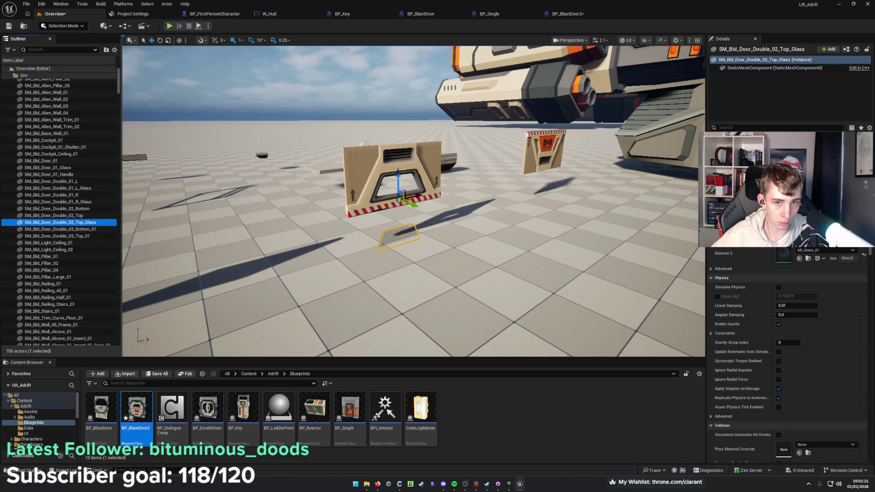
{"action": "key", "text": "f"}
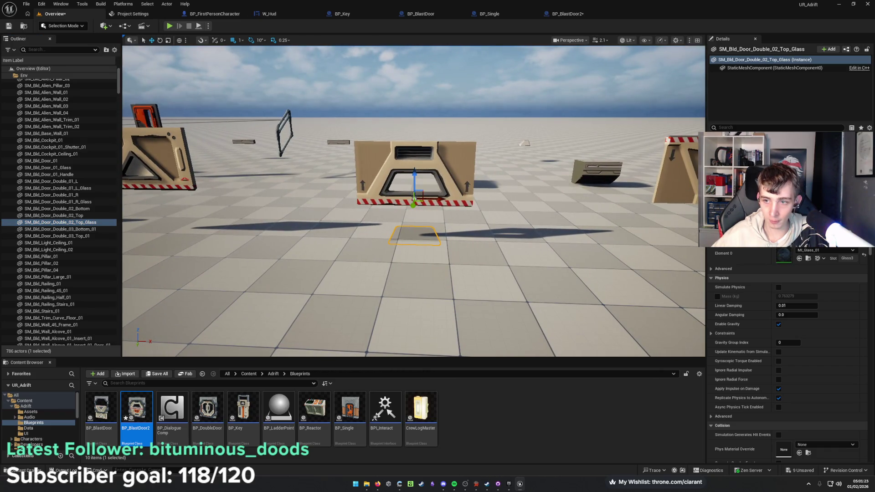
{"action": "key", "text": "ctrl+b"}
In BP_BlastDoor2, add the Top_Glass static mesh as a component under Top_01.
{"action": "left_click", "coordinate": [572, 14]}
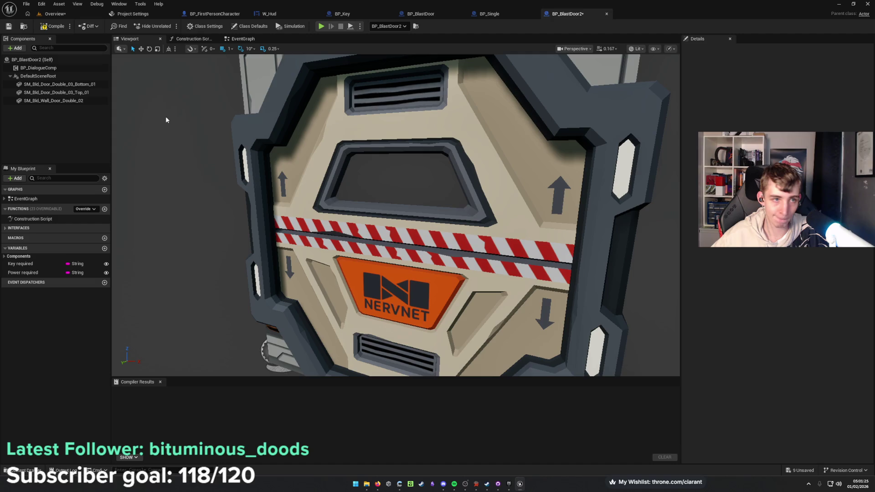
{"action": "left_click", "coordinate": [66, 93]}
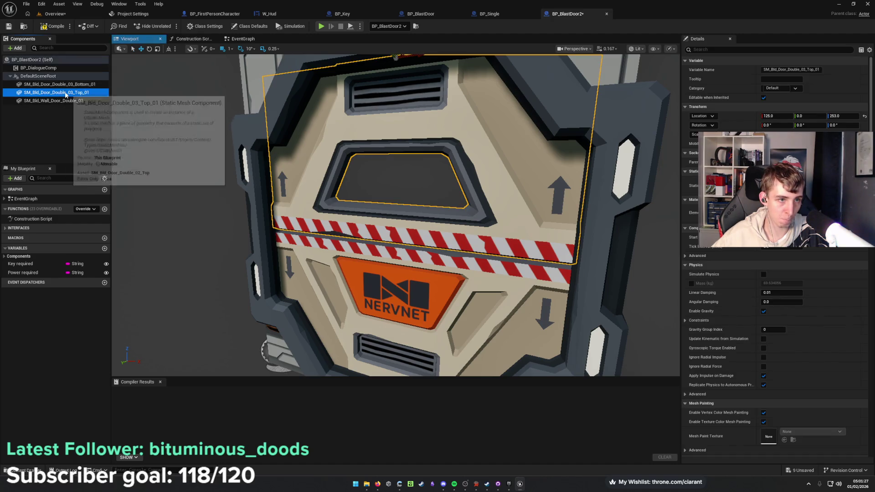
{"action": "left_click", "coordinate": [14, 49]}
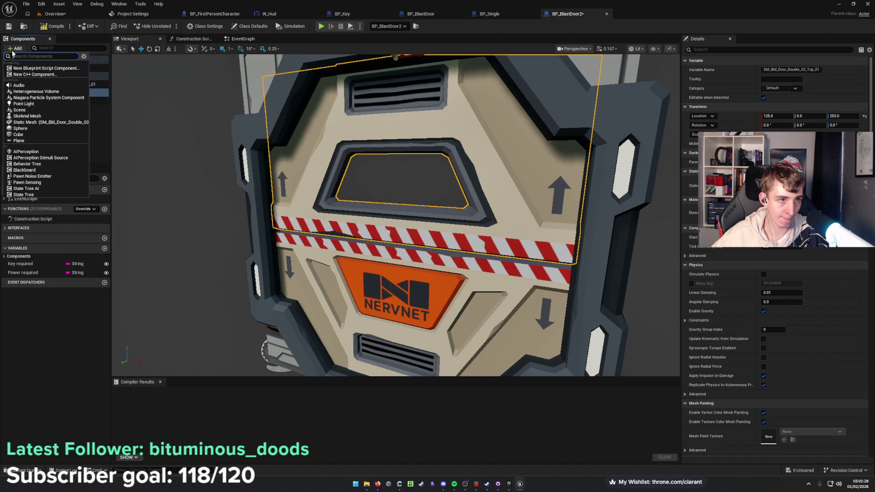
{"action": "left_click", "coordinate": [36, 122]}
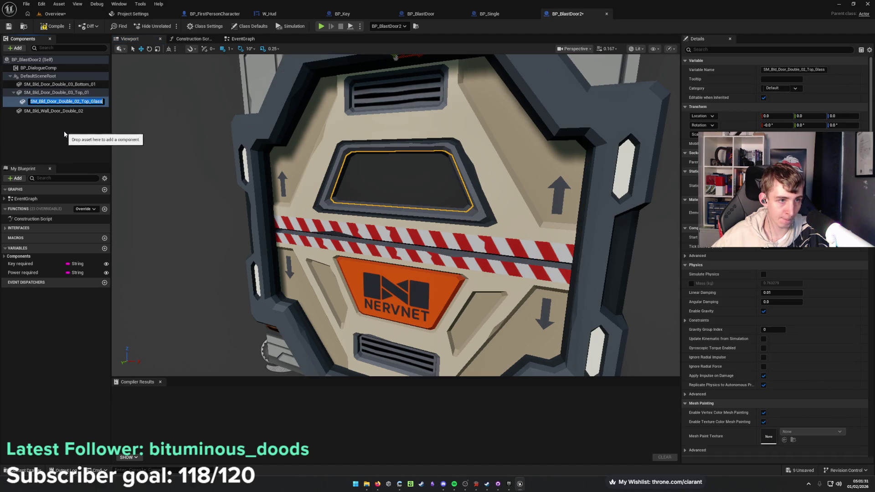
{"action": "key", "text": "Return"}
Compile and save BP_BlastDoor2, check the preview, and return to the level.
{"action": "left_click", "coordinate": [59, 93]}
{"action": "left_click", "coordinate": [53, 26]}
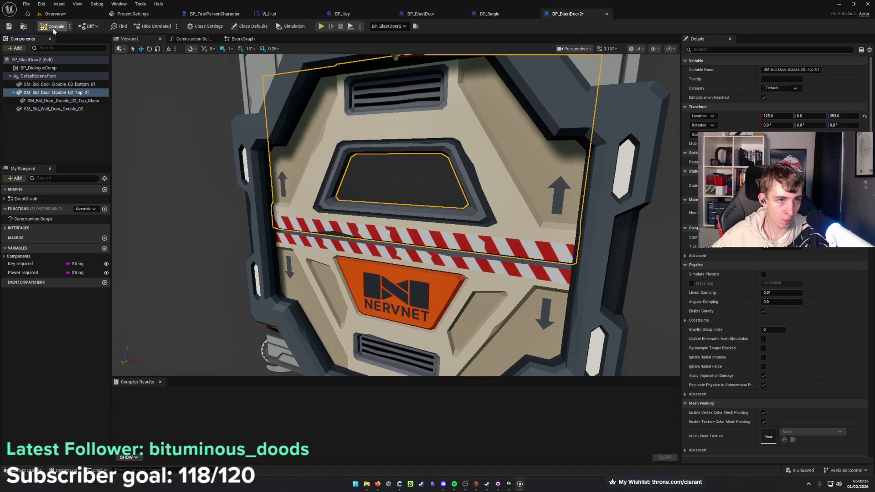
{"action": "mouse_move", "coordinate": [166, 143]}
{"action": "left_mouse_down"}
{"action": "mouse_move", "coordinate": [192, 144]}
{"action": "mouse_move", "coordinate": [148, 144]}
{"action": "left_mouse_up"}
{"action": "left_click", "coordinate": [55, 14]}
Fly the camera to the row of sci-fi doors and save the level.
{"action": "key", "text": "s"}
{"action": "key", "text": "e"}
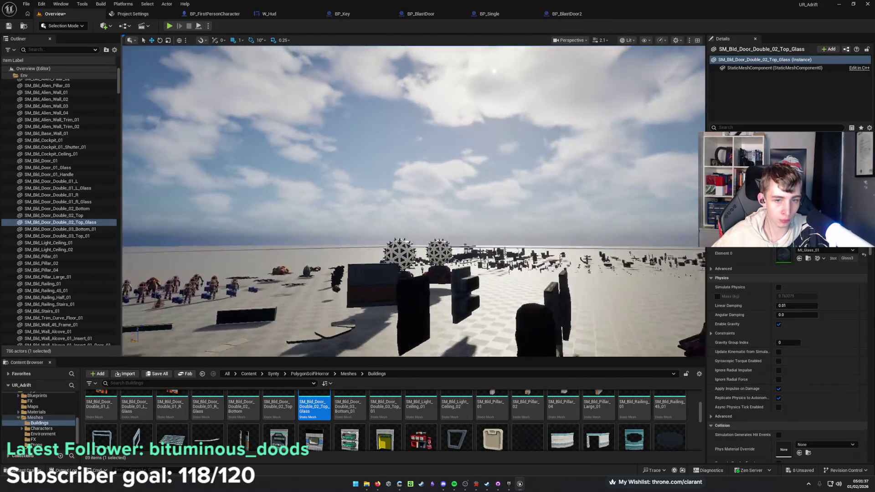
{"action": "key", "text": "w"}
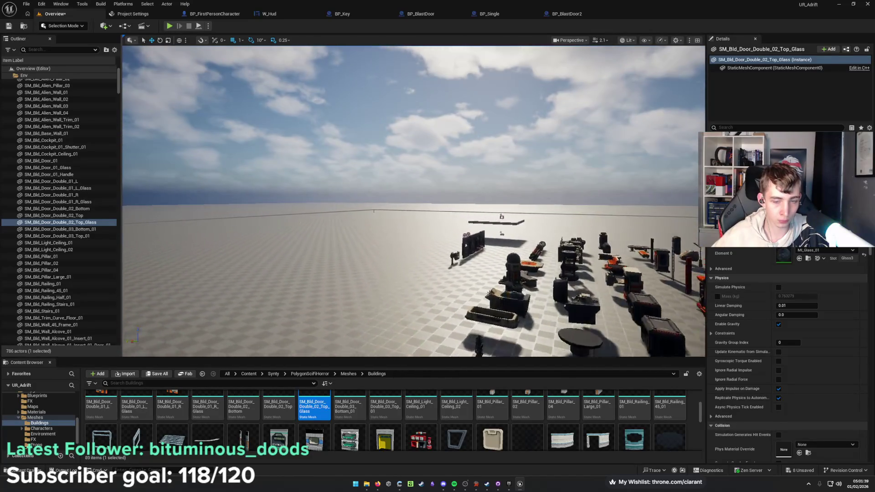
{"action": "key", "text": "d"}
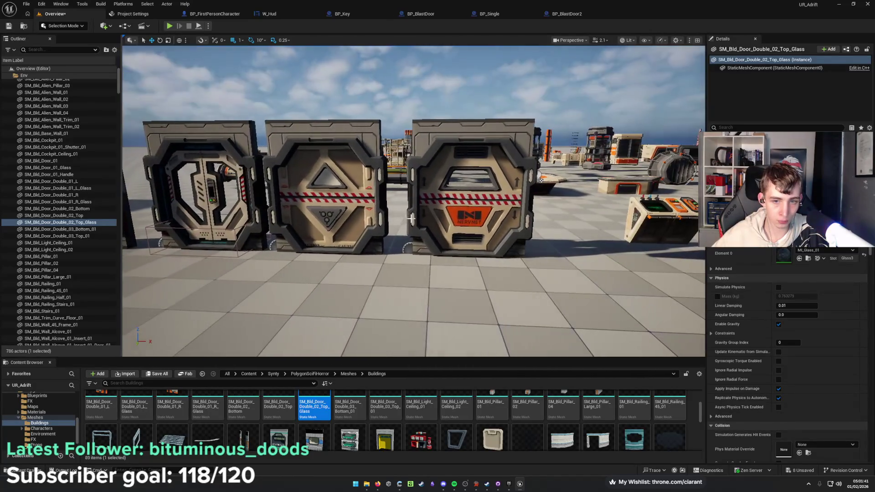
{"action": "key", "text": "ctrl+s"}
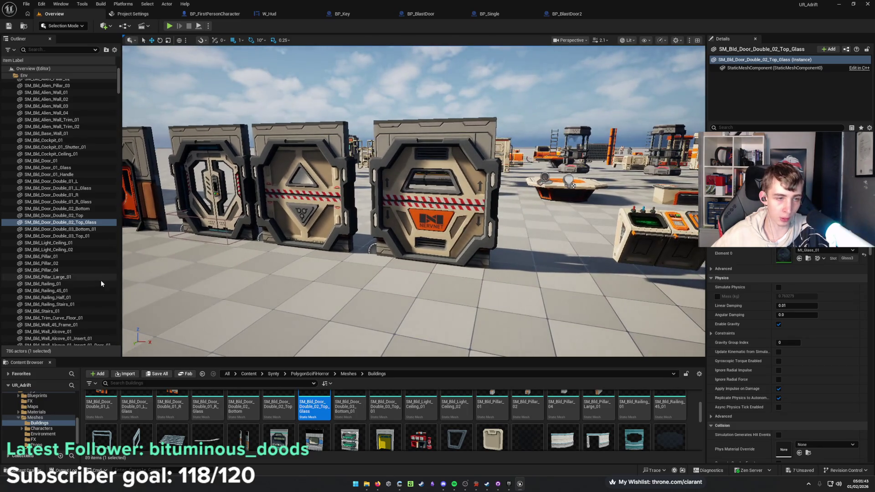
Collapse the Env folder in the Outliner and start playing the level.
{"action": "scroll", "coordinate": [18, 88], "scroll_direction": "up", "scroll_amount": 3}
{"action": "left_click", "coordinate": [11, 82]}
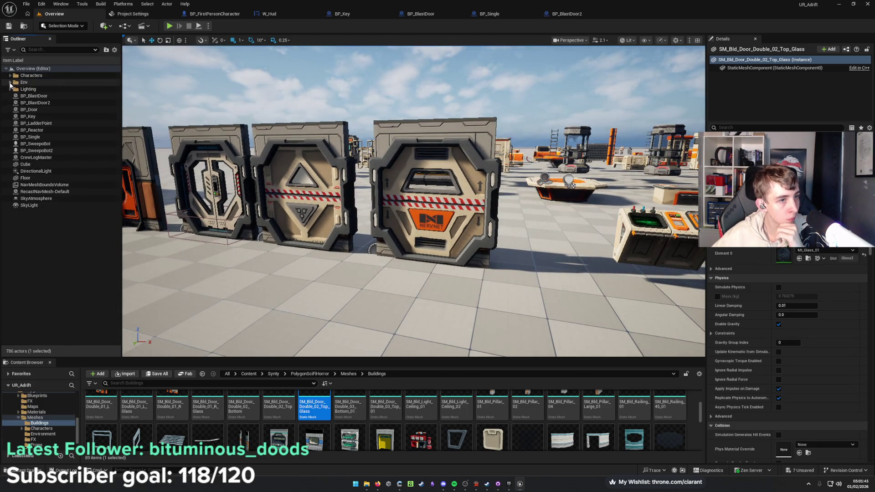
{"action": "left_click", "coordinate": [39, 248]}
{"action": "key", "text": "a"}
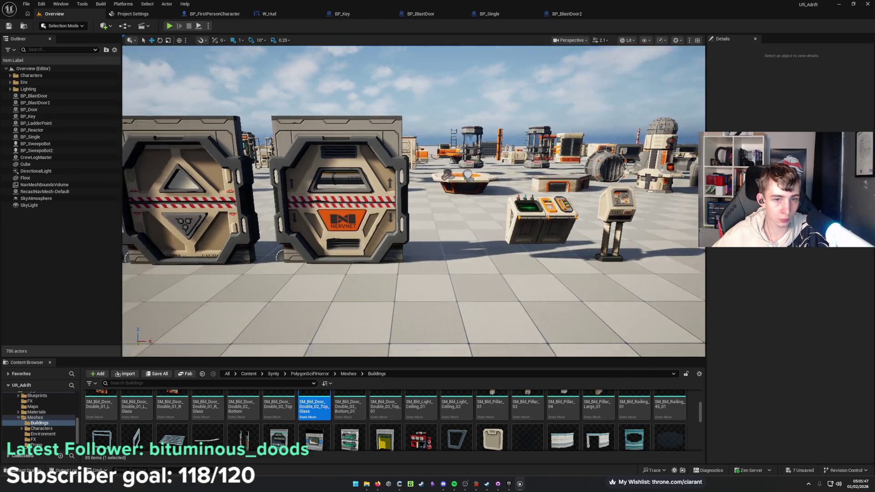
{"action": "key", "text": "alt+p"}
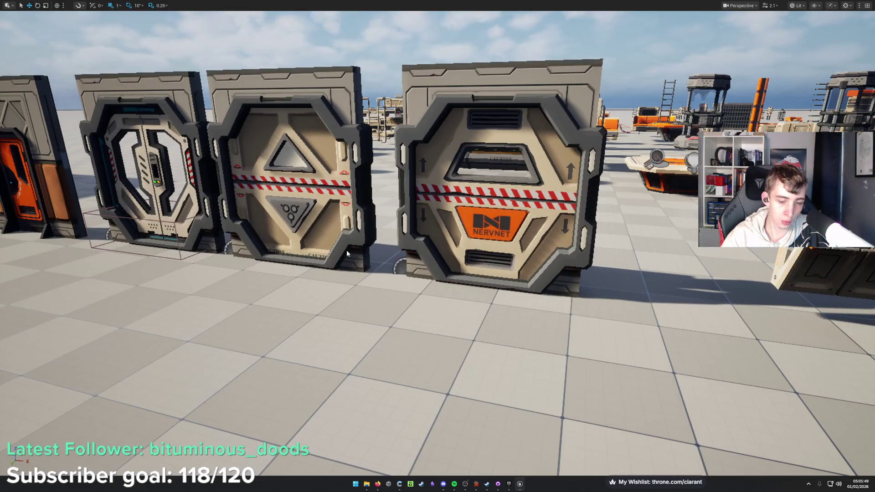
Walk the player back and forth in front of the door row, testing the orange door.
{"action": "key", "text": "s"}
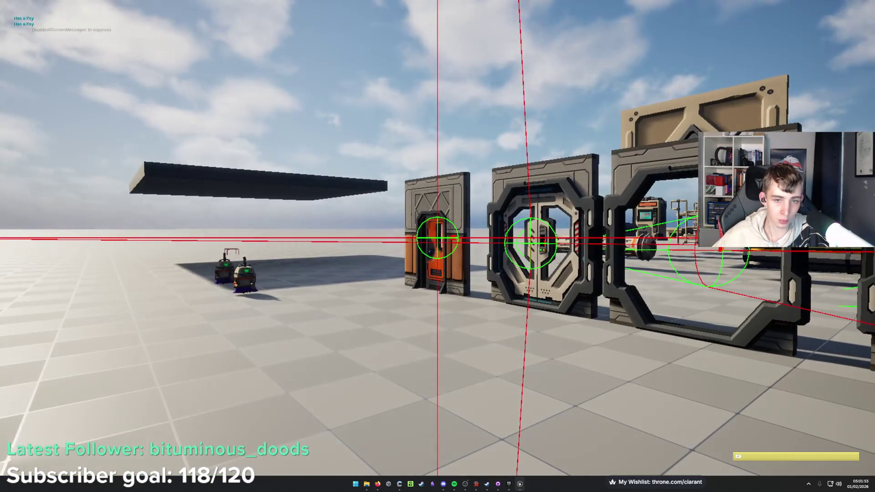
{"action": "key", "text": "a"}
{"action": "key", "text": "w"}
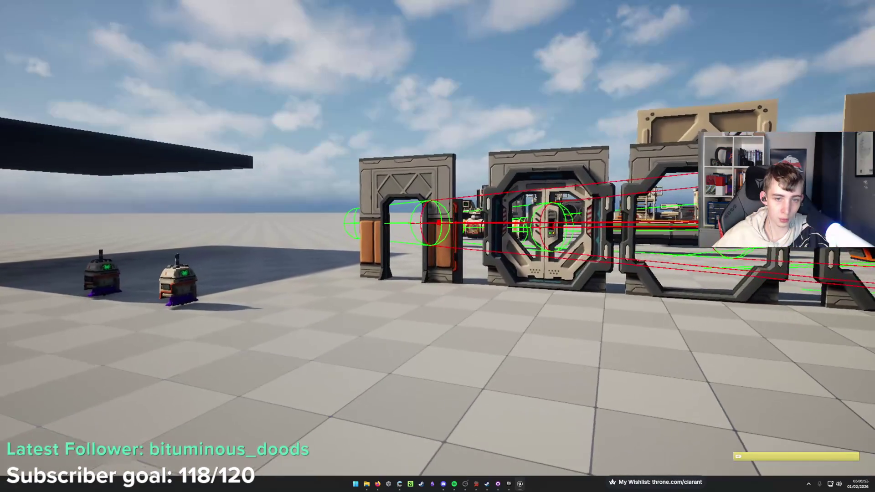
{"action": "key", "text": "e"}
{"action": "key", "text": "s"}
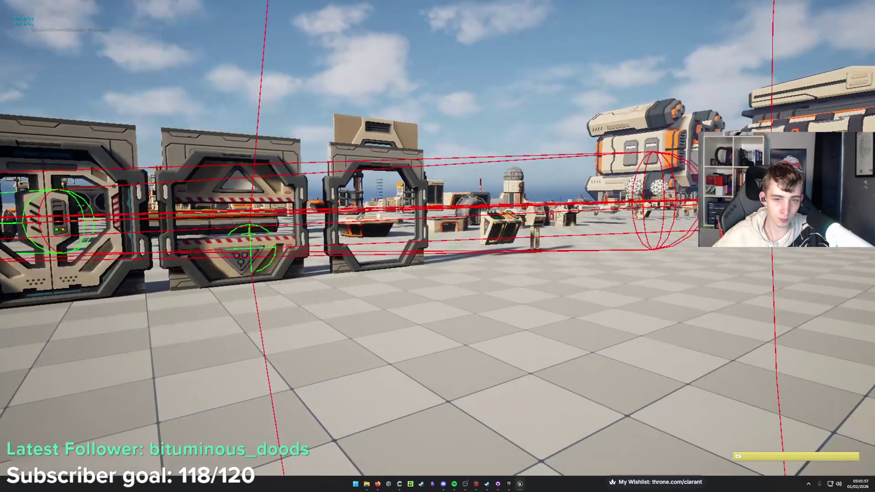
{"action": "key", "text": "s"}
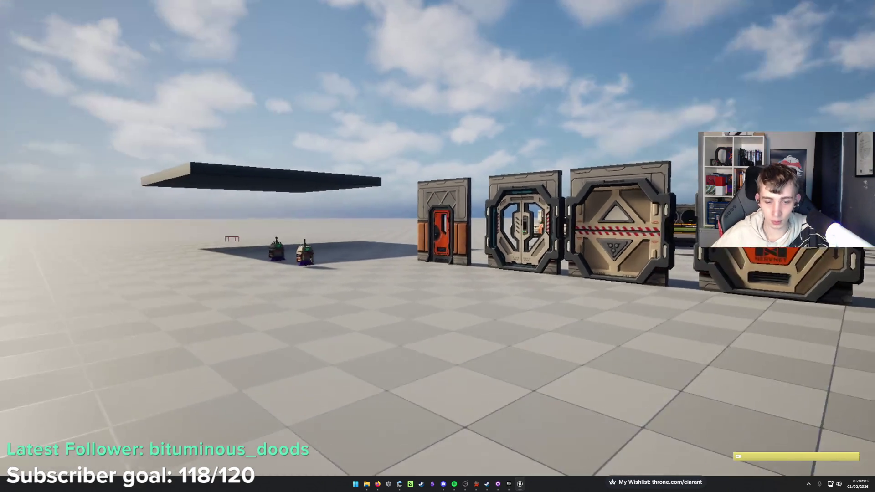
{"action": "key", "text": "w"}
{"action": "key", "text": "w"}
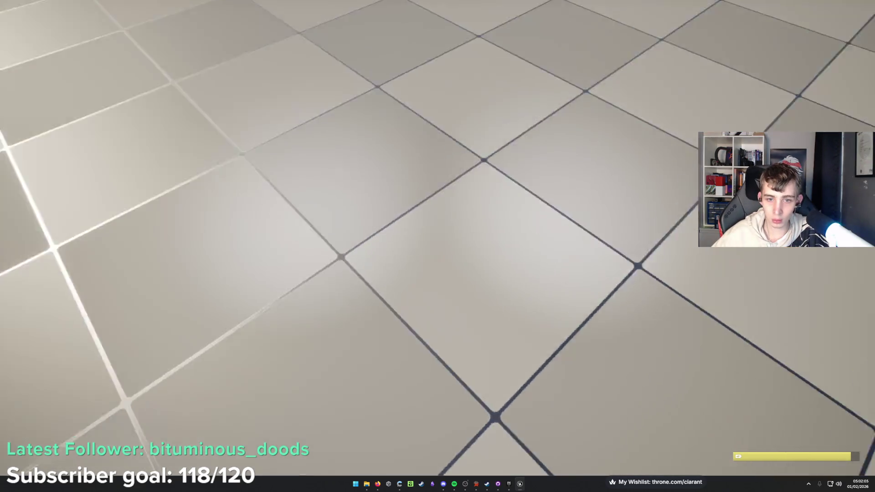
{"action": "key", "text": "s"}
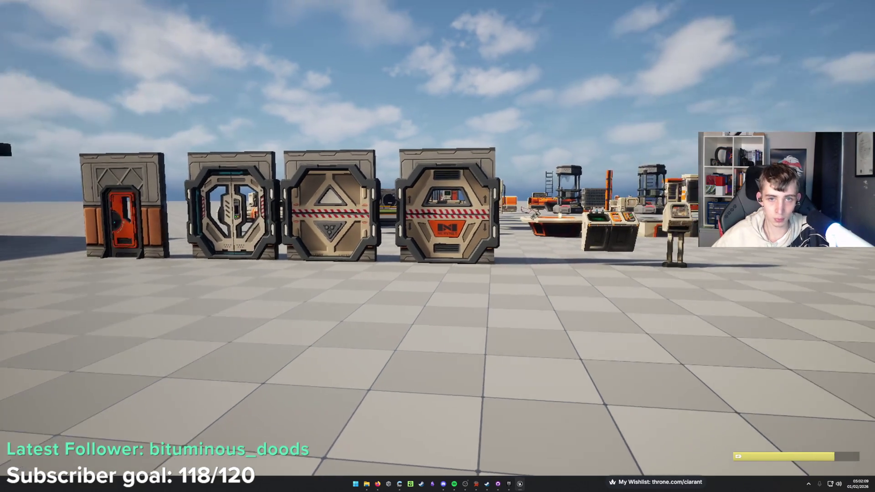
{"action": "key", "text": "w"}
{"action": "key", "text": "a"}
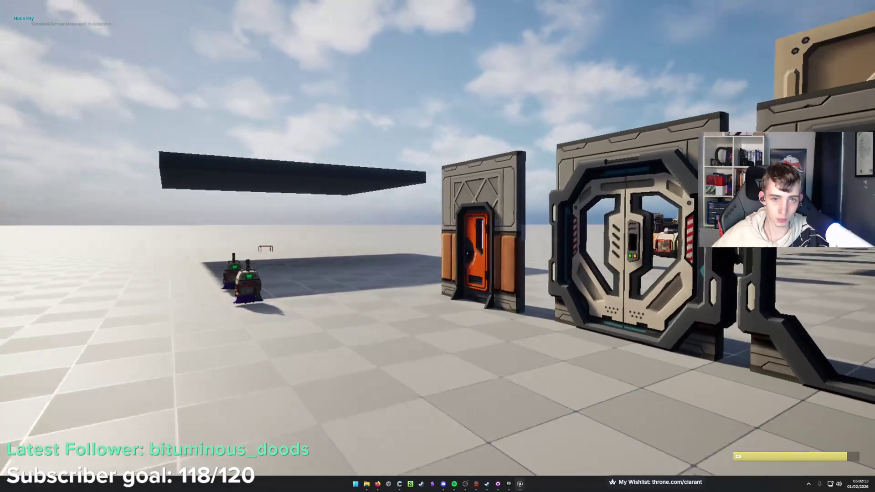
{"action": "key", "text": "w"}
{"action": "key", "text": "s"}
{"action": "key", "text": "a"}
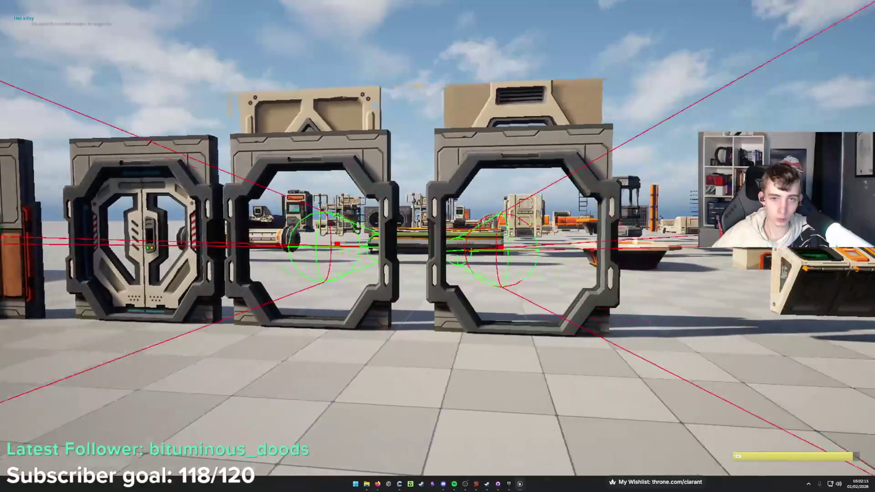
{"action": "key", "text": "s"}
{"action": "key", "text": "a"}
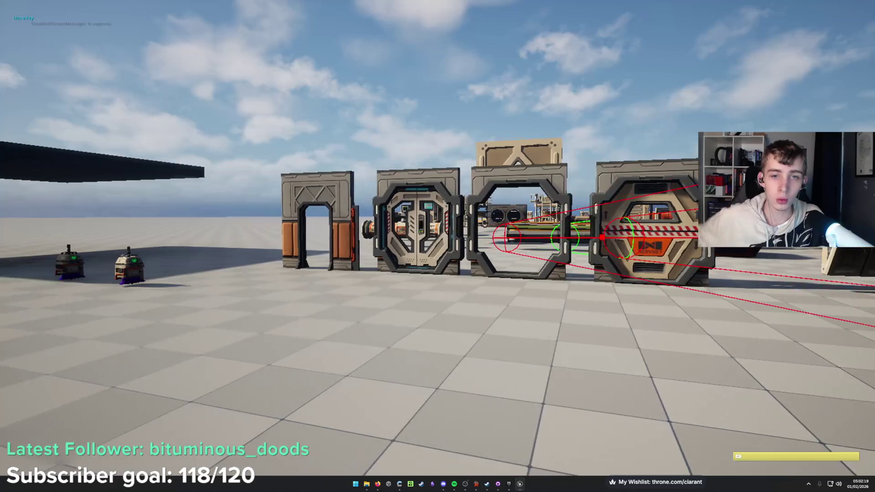
{"action": "key", "text": "s"}
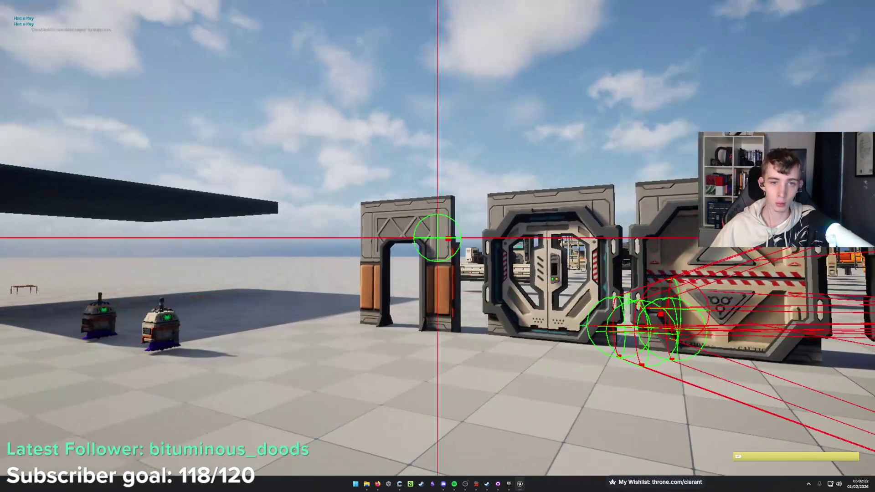
Walk to the console for the blue key, return to the doors, and exit play.
{"action": "mouse_move", "coordinate": [437, 246]}
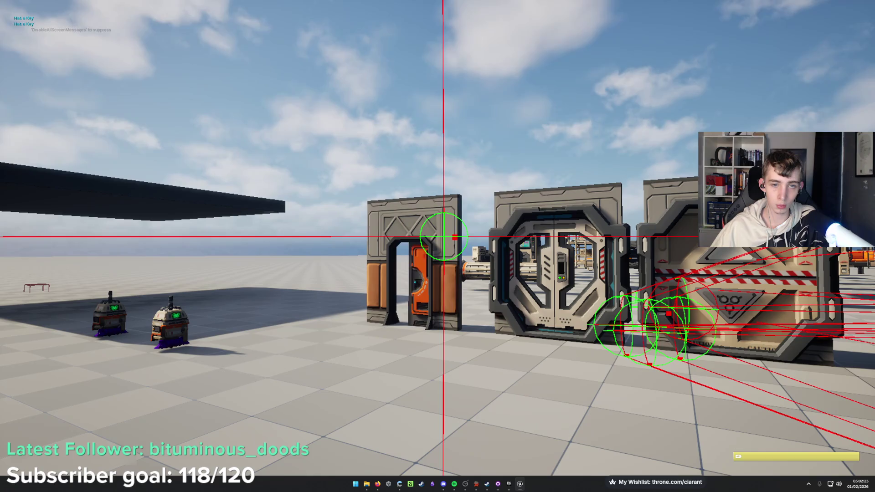
{"action": "key", "text": "w"}
{"action": "key", "text": "d"}
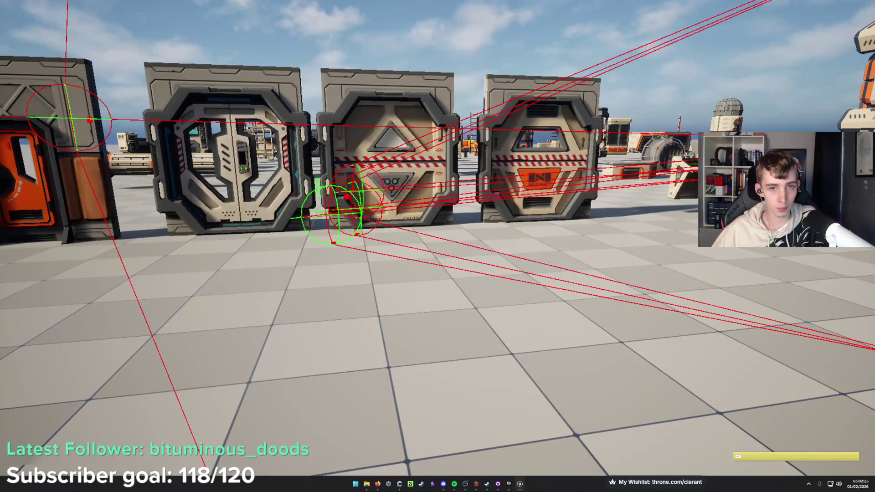
{"action": "key", "text": "d"}
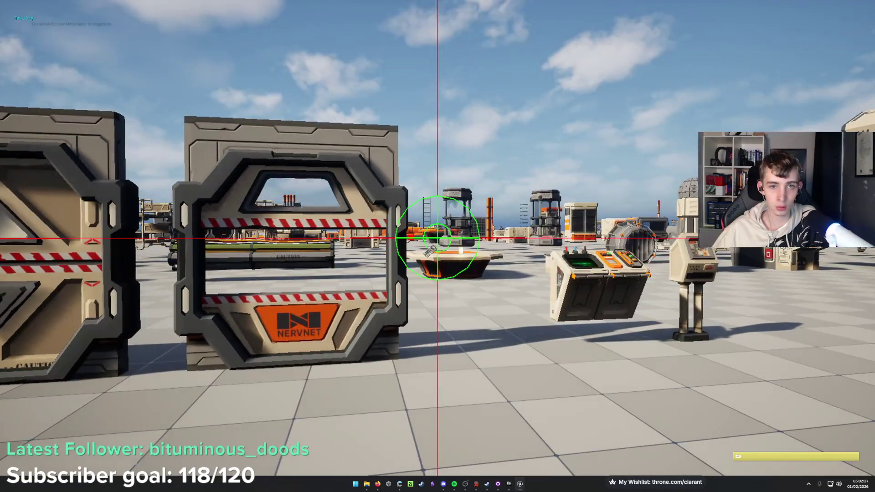
{"action": "key", "text": "d"}
{"action": "key", "text": "w"}
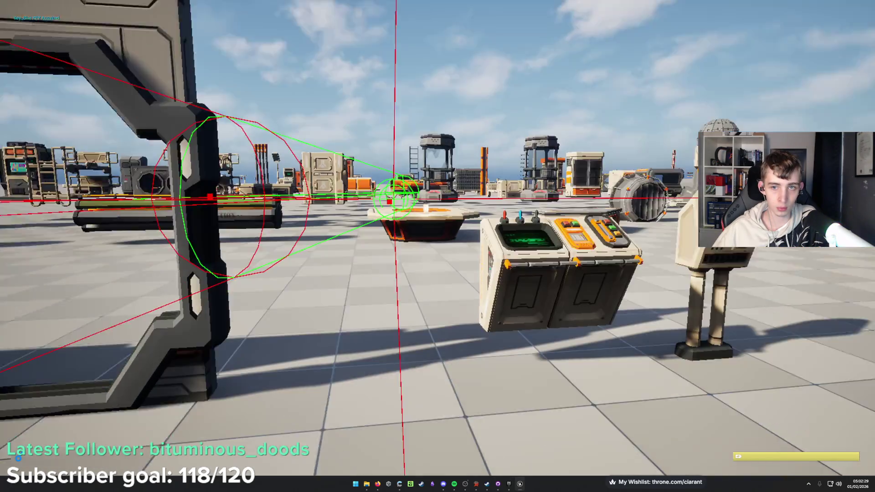
{"action": "key", "text": "s"}
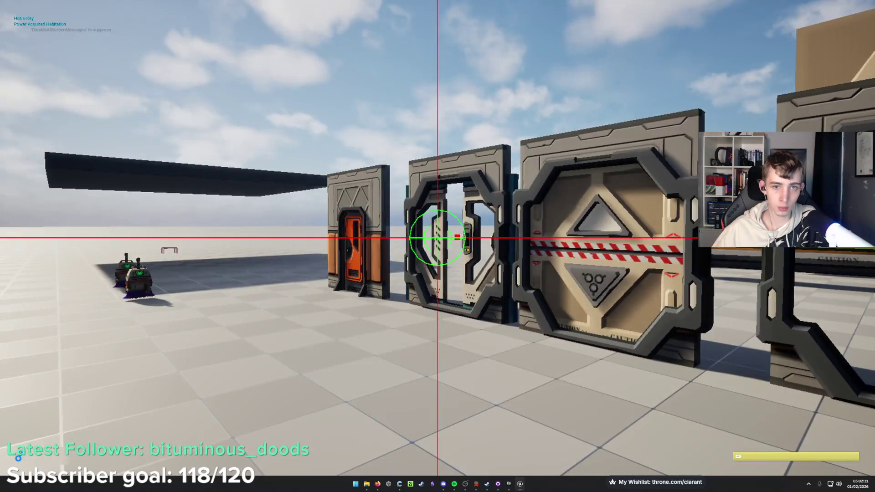
{"action": "key", "text": "s"}
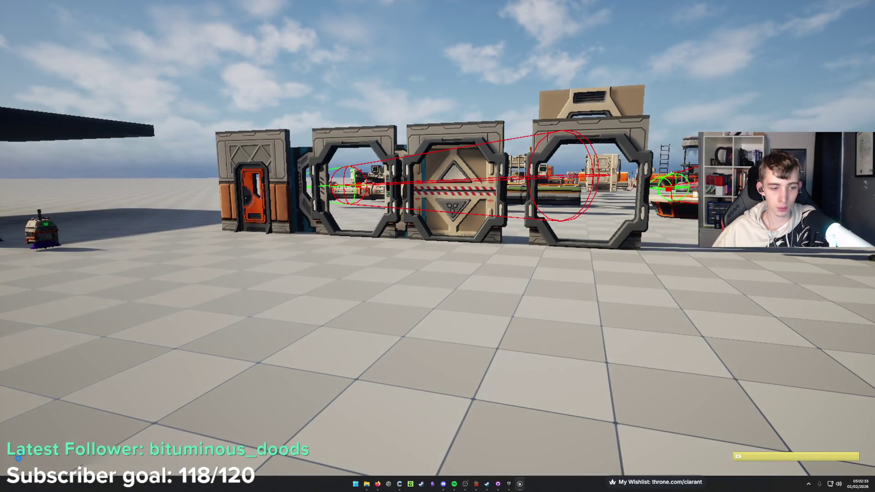
{"action": "key", "text": "w"}
{"action": "key", "text": "a"}
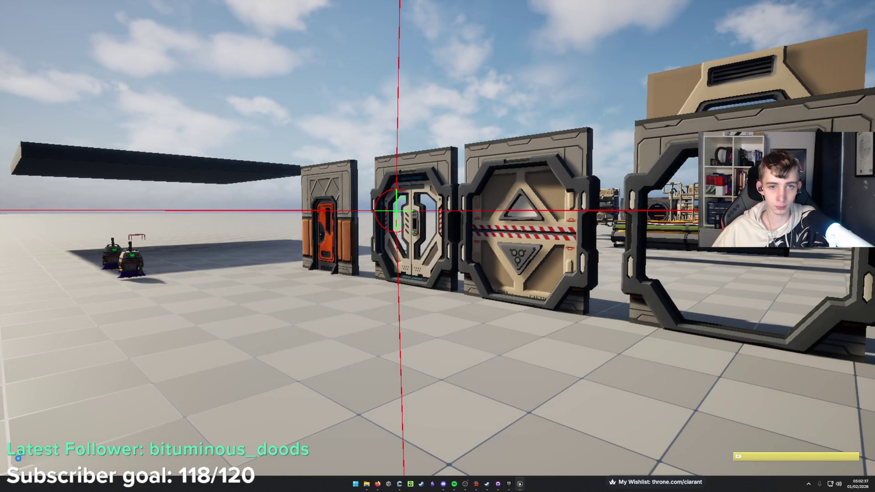
{"action": "key", "text": "s"}
{"action": "key", "text": "Escape"}
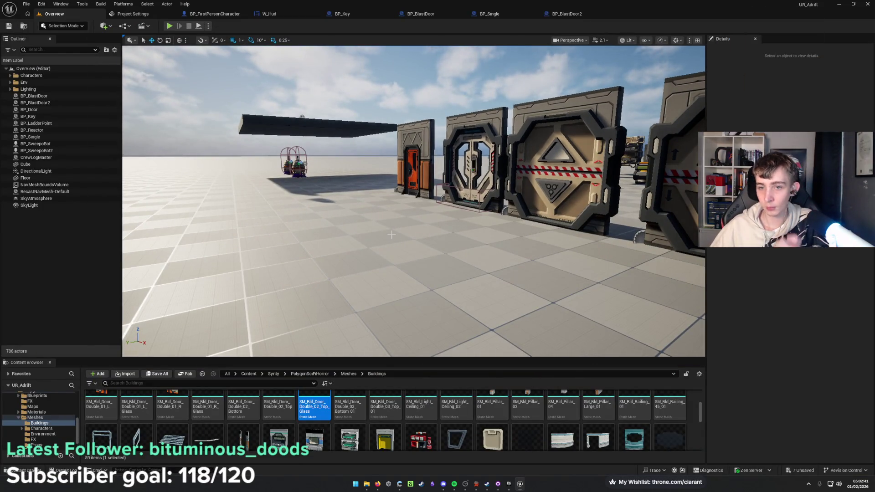
Enlarge the Content Browser and go up from Buildings to the Meshes folder.
{"action": "left_click_drag", "start_coordinate": [389, 233], "coordinate": [428, 214]}
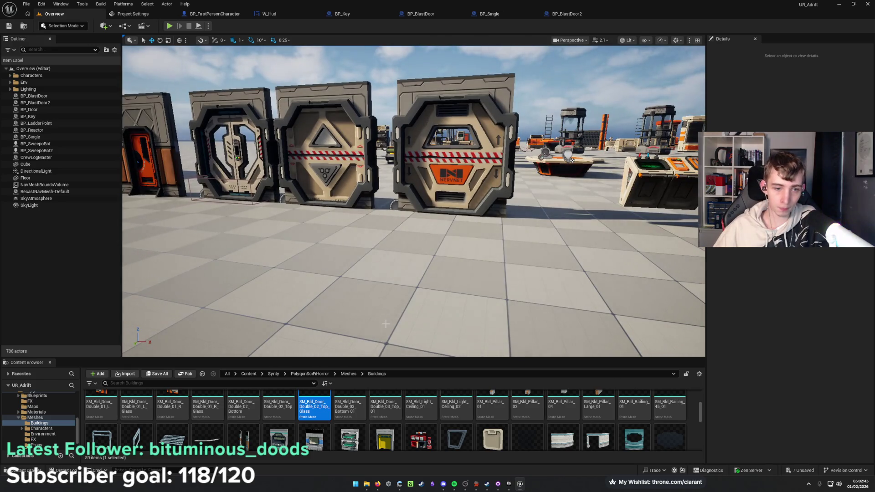
{"action": "mouse_move", "coordinate": [385, 358]}
{"action": "left_mouse_down"}
{"action": "mouse_move", "coordinate": [396, 349]}
{"action": "mouse_move", "coordinate": [425, 168]}
{"action": "left_mouse_up"}
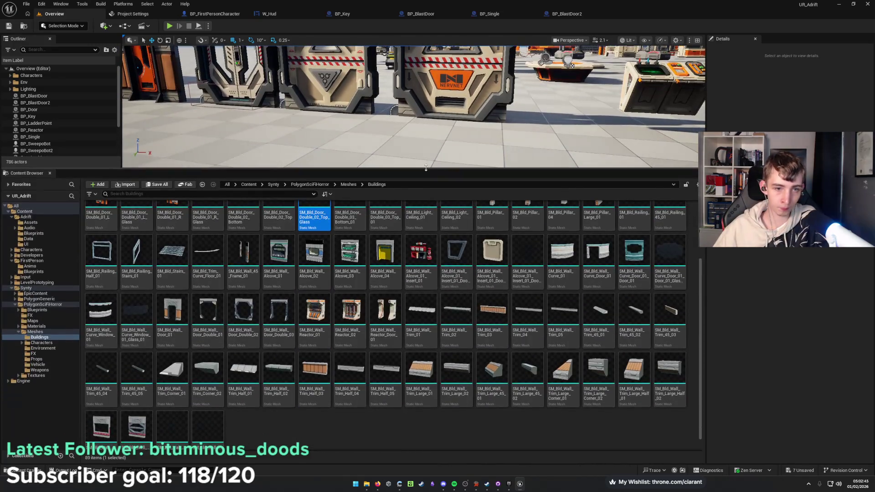
{"action": "scroll", "coordinate": [403, 410], "scroll_direction": "up", "scroll_amount": 2}
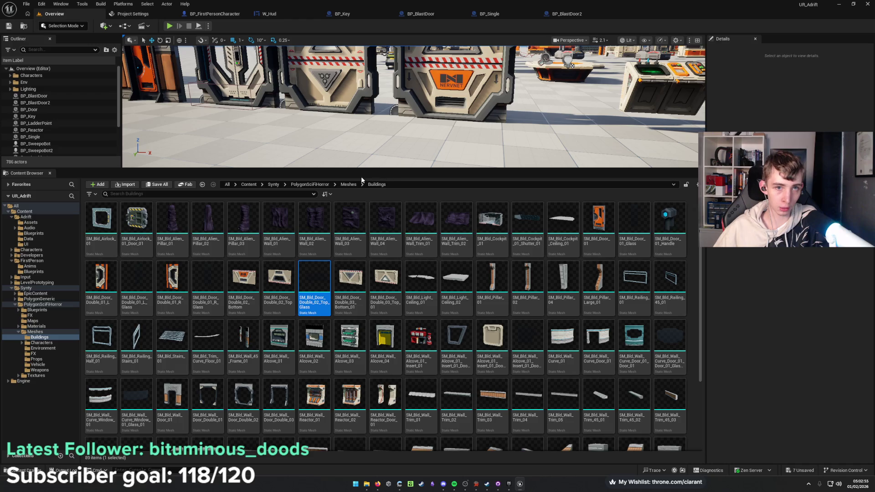
{"action": "left_click", "coordinate": [349, 184]}
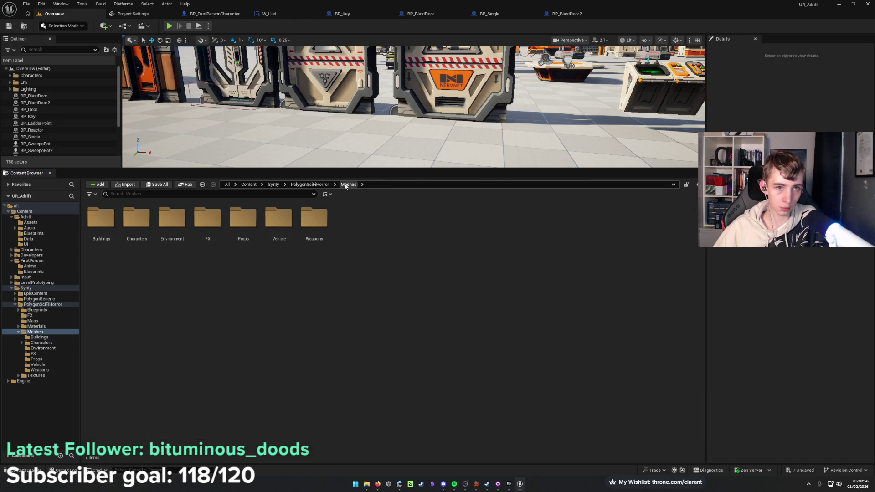
Browse the Vehicle, Environment, FX and Props mesh folders in turn.
{"action": "double_click", "coordinate": [281, 221]}
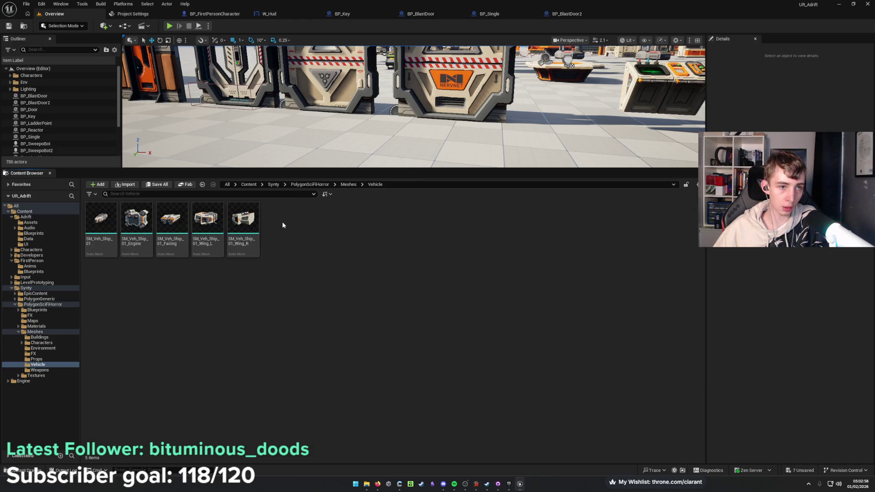
{"action": "left_click", "coordinate": [345, 185]}
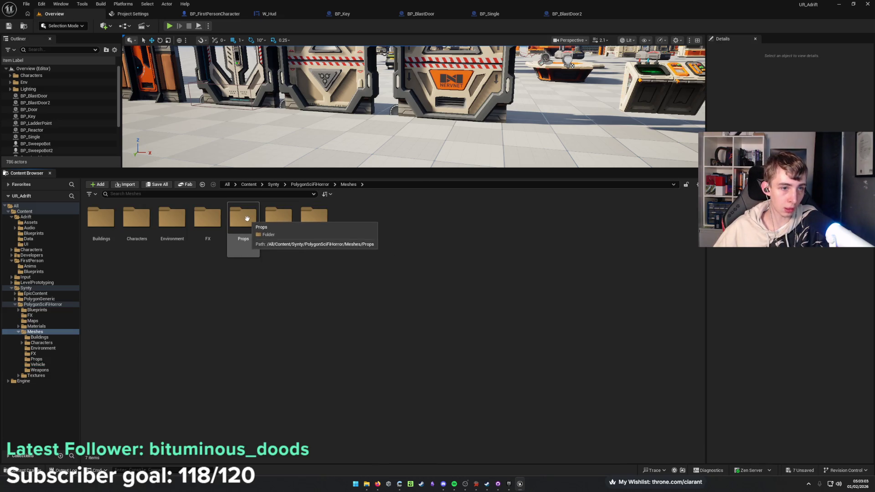
{"action": "double_click", "coordinate": [172, 217]}
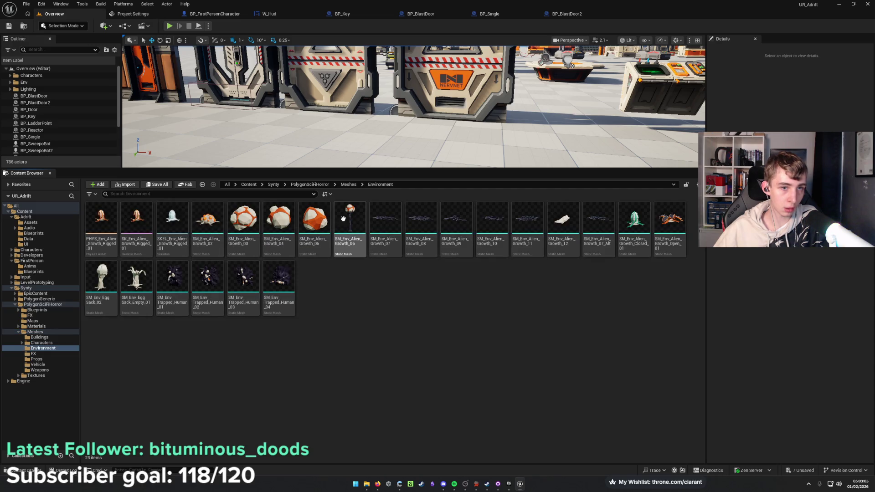
{"action": "left_click", "coordinate": [348, 184]}
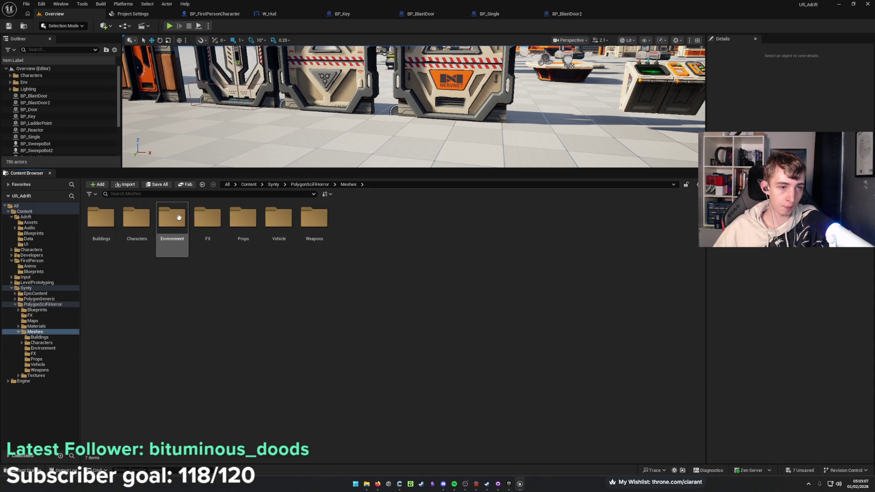
{"action": "double_click", "coordinate": [207, 217]}
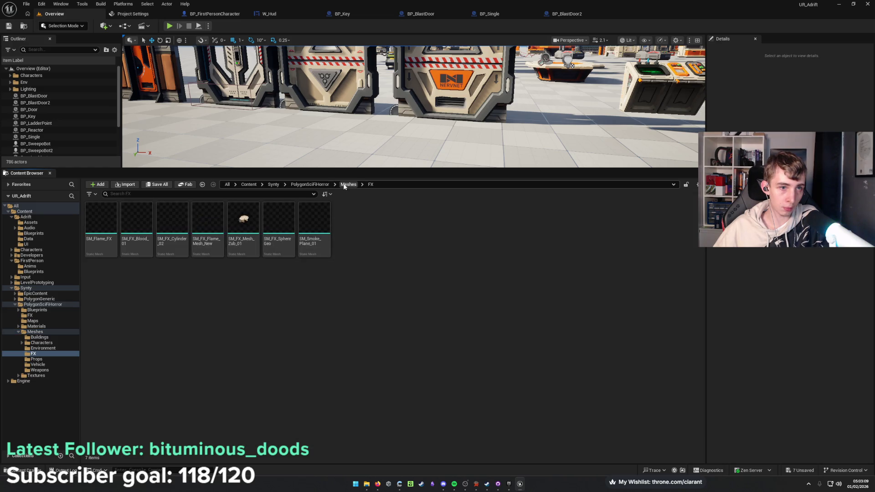
{"action": "left_click", "coordinate": [347, 184]}
{"action": "double_click", "coordinate": [243, 218]}
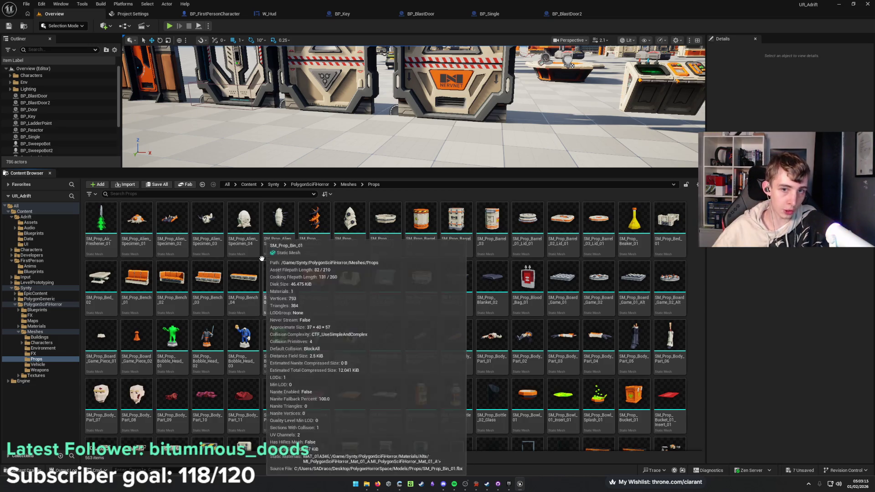
Scroll through the Props meshes, then go up to the PolygonSciFiHorror pack folder.
{"action": "scroll", "coordinate": [262, 258], "scroll_direction": "down", "scroll_amount": 5}
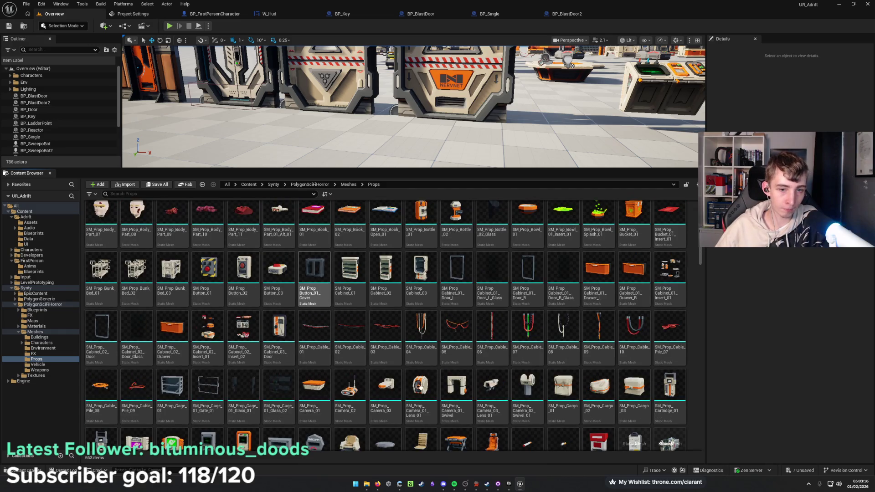
{"action": "scroll", "coordinate": [385, 337], "scroll_direction": "down", "scroll_amount": 3}
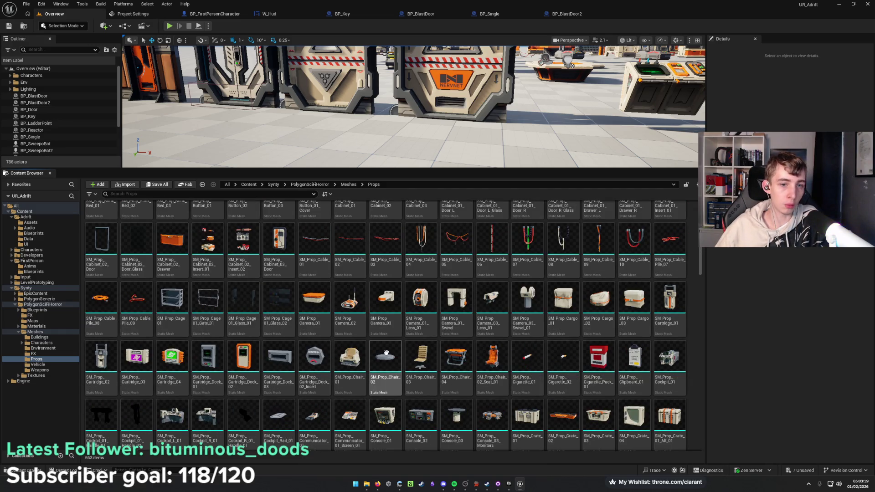
{"action": "scroll", "coordinate": [386, 352], "scroll_direction": "down", "scroll_amount": 6}
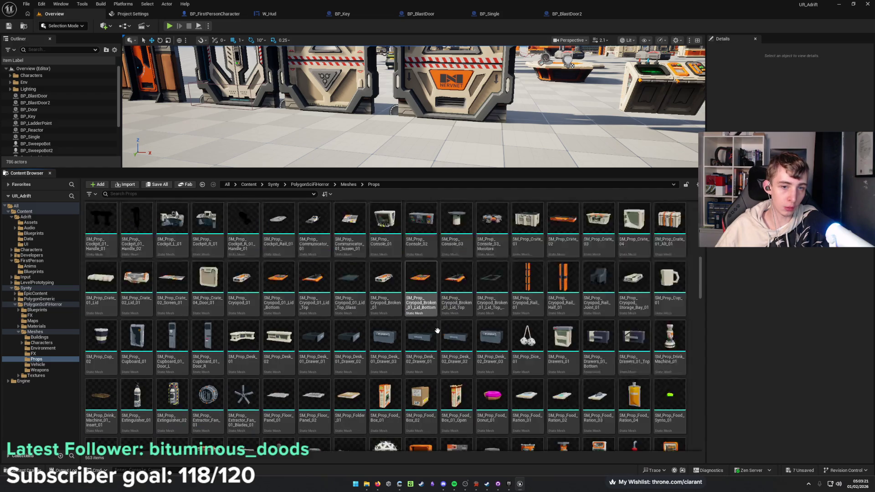
{"action": "scroll", "coordinate": [437, 331], "scroll_direction": "down", "scroll_amount": 10}
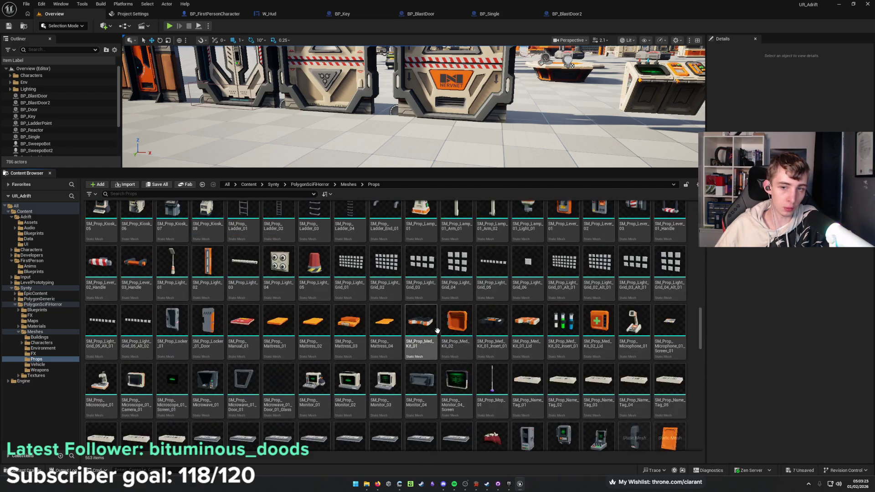
{"action": "scroll", "coordinate": [436, 330], "scroll_direction": "down", "scroll_amount": 15}
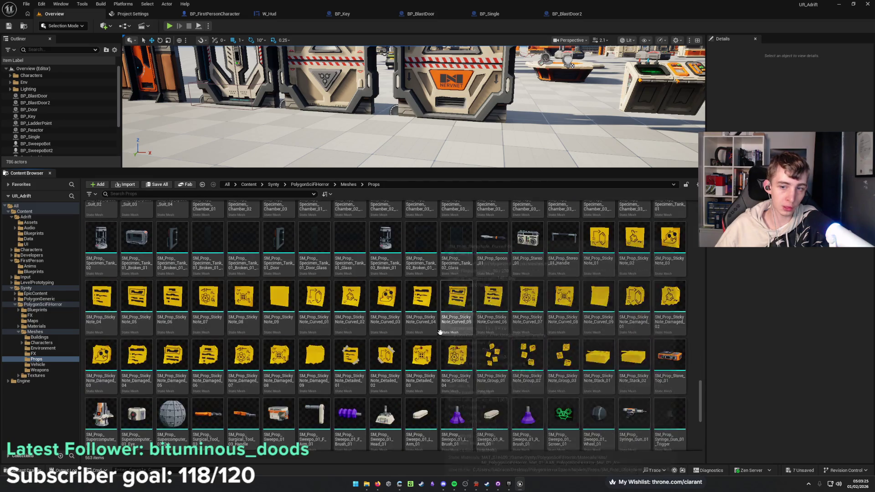
{"action": "scroll", "coordinate": [439, 332], "scroll_direction": "down", "scroll_amount": 10}
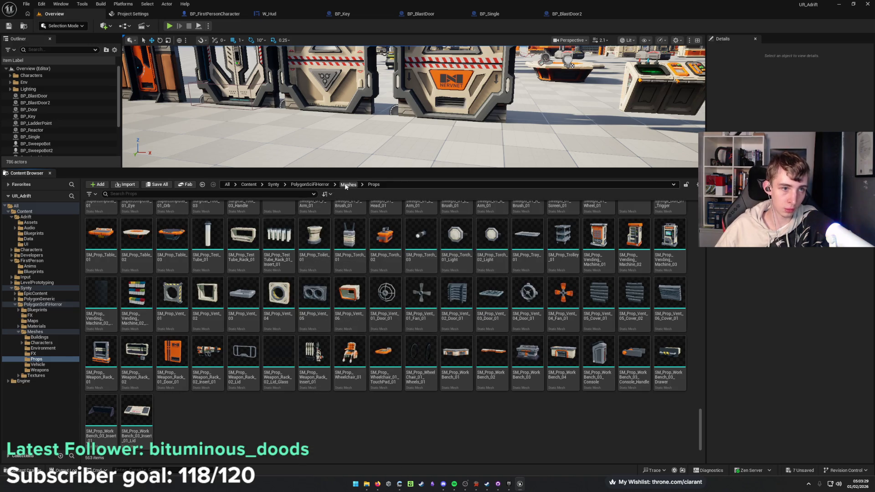
{"action": "left_click", "coordinate": [346, 184]}
{"action": "left_click", "coordinate": [314, 185]}
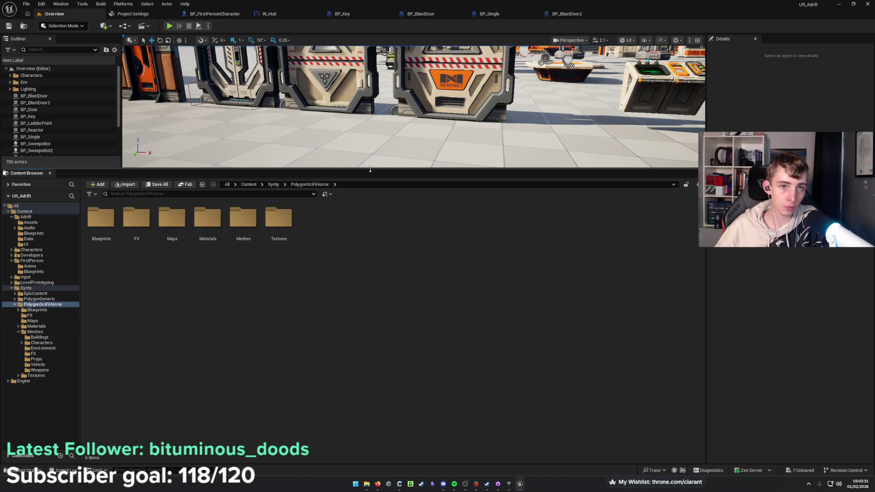
Shrink the Content Browser and navigate to Synty/PolygonSciFiHorror/Maps.
{"action": "left_click_drag", "start_coordinate": [371, 172], "coordinate": [371, 319]}
{"action": "left_click", "coordinate": [274, 333]}
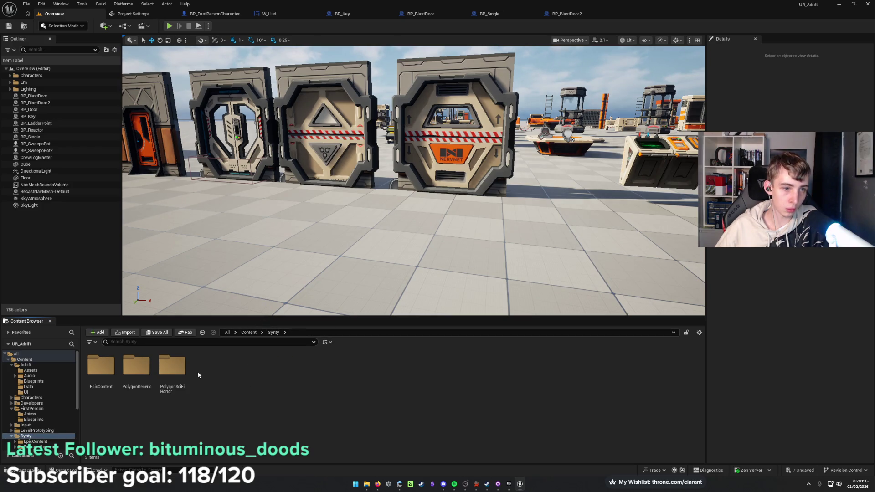
{"action": "double_click", "coordinate": [172, 368]}
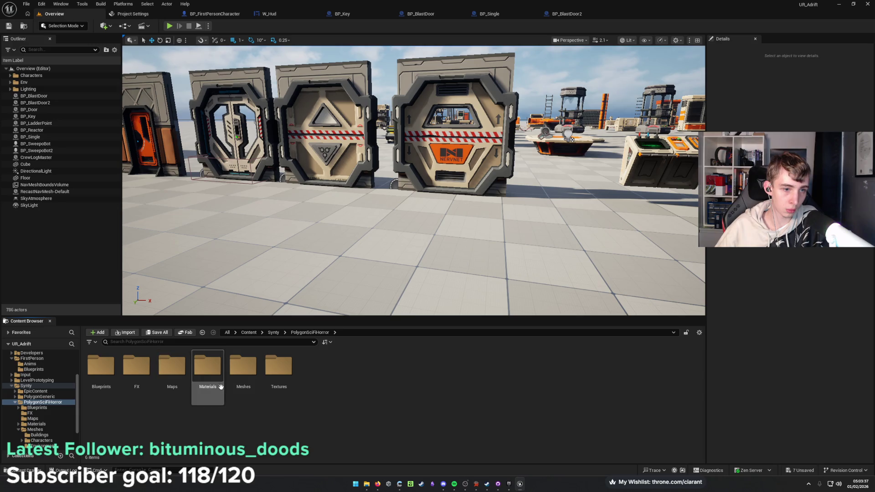
{"action": "double_click", "coordinate": [179, 362]}
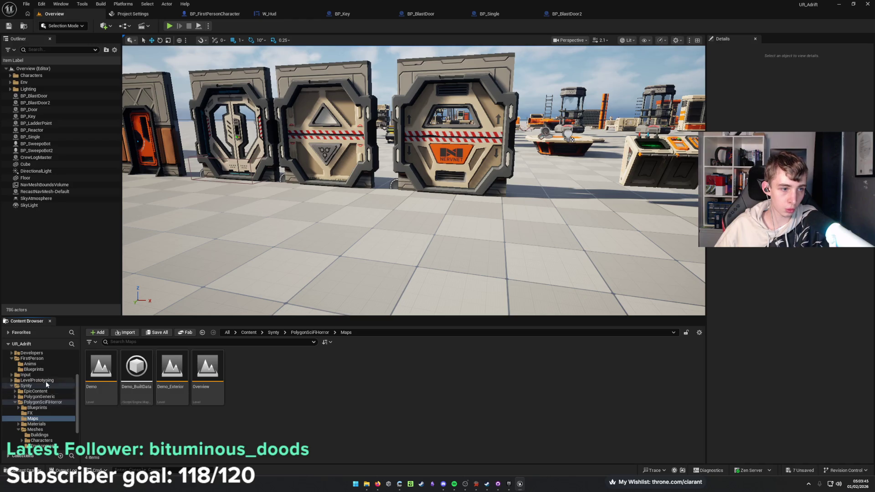
{"action": "scroll", "coordinate": [46, 380], "scroll_direction": "up", "scroll_amount": 3}
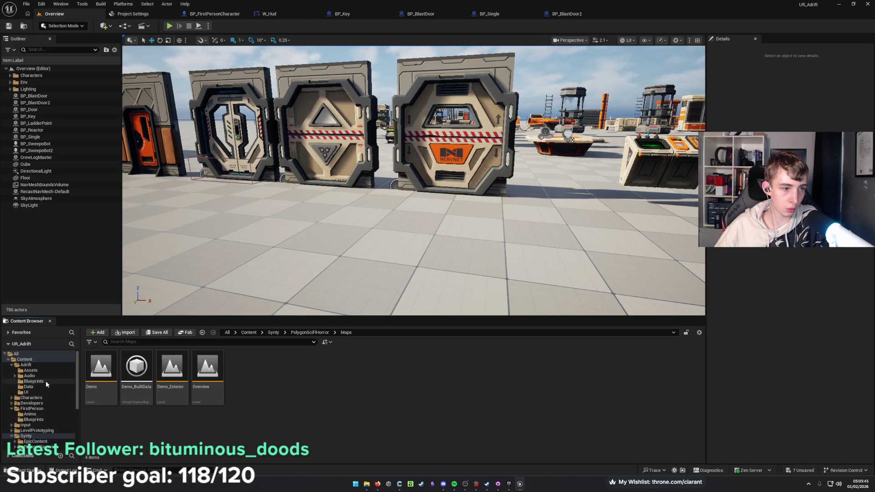
Move the Demo level into the Adrift folder, confirming the warning.
{"action": "left_click", "coordinate": [100, 368]}
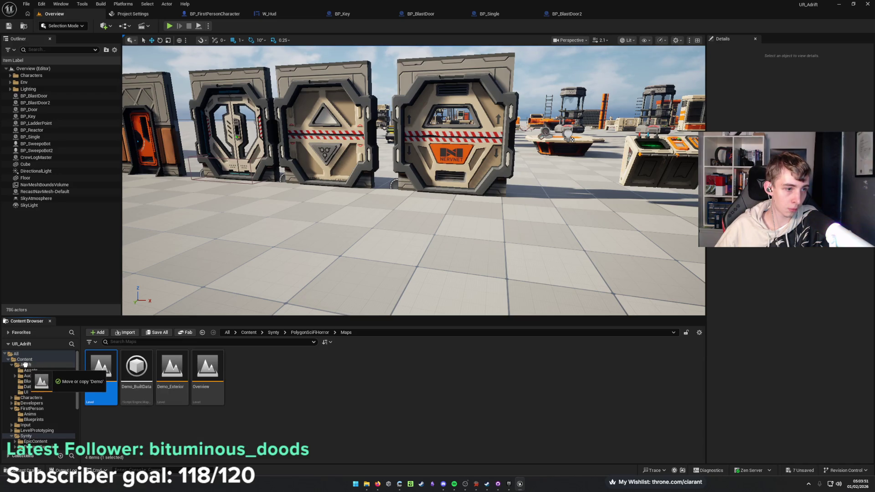
{"action": "left_click_drag", "start_coordinate": [26, 368], "coordinate": [26, 367]}
{"action": "left_click", "coordinate": [69, 381]}
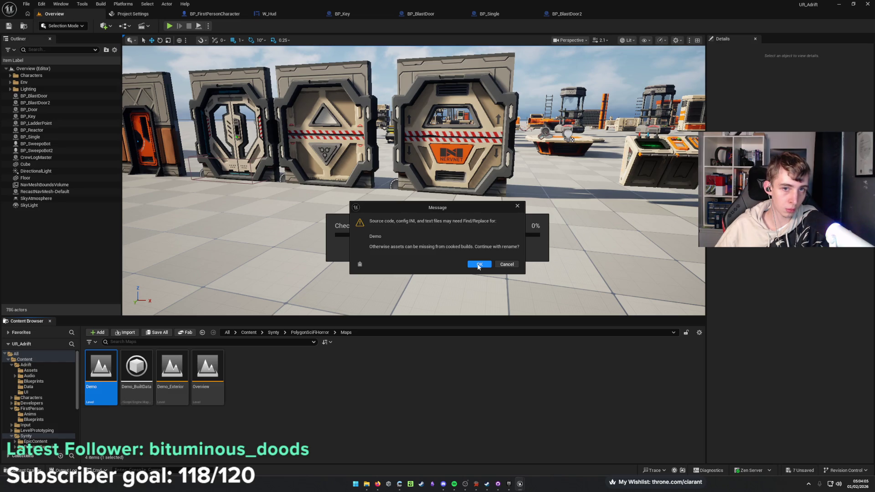
{"action": "left_click", "coordinate": [478, 265]}
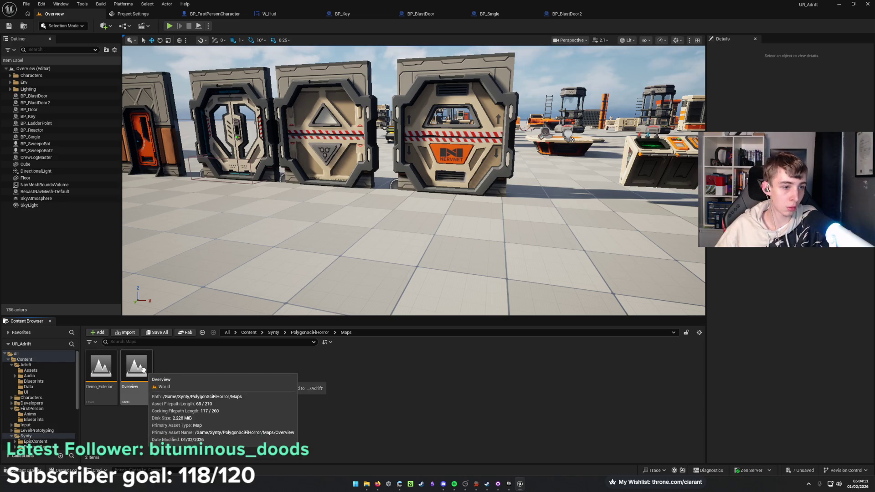
Move the Overview level into Adrift too, then open the Demo level from there.
{"action": "mouse_move", "coordinate": [141, 367]}
{"action": "left_mouse_down"}
{"action": "mouse_move", "coordinate": [126, 392]}
{"action": "mouse_move", "coordinate": [46, 364]}
{"action": "left_mouse_up"}
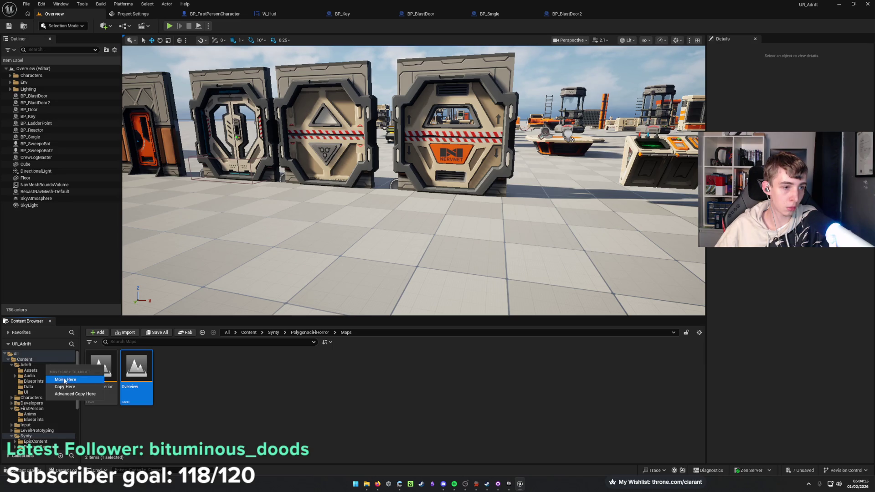
{"action": "left_click", "coordinate": [65, 379]}
{"action": "left_click", "coordinate": [479, 265]}
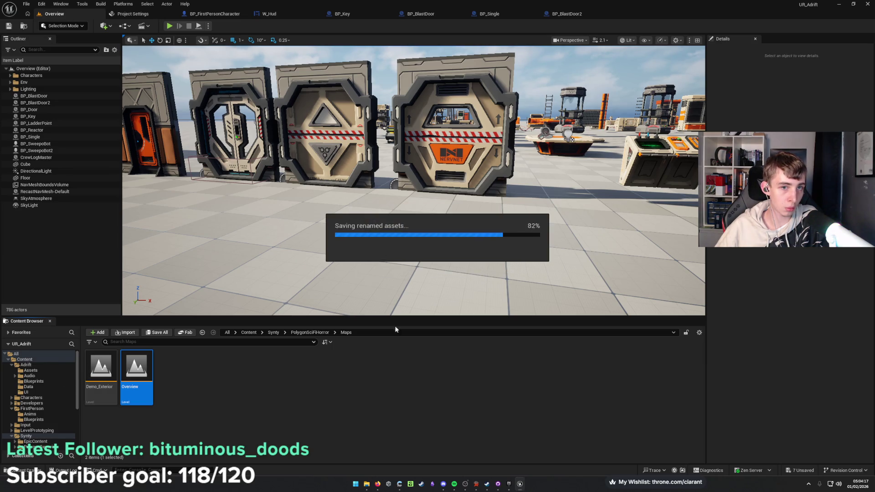
{"action": "left_click", "coordinate": [37, 364]}
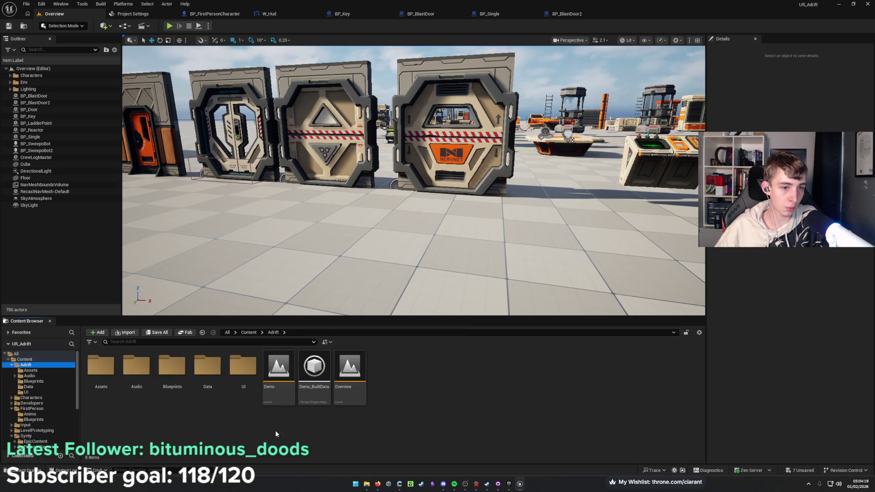
{"action": "double_click", "coordinate": [277, 381]}
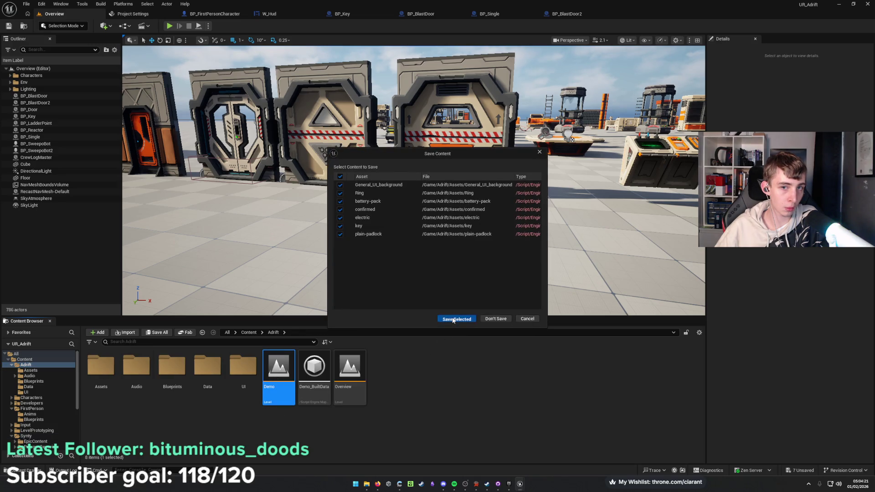
Save pending changes to load Demo, switch the viewport to Unlit and enlarge it.
{"action": "left_click", "coordinate": [453, 320]}
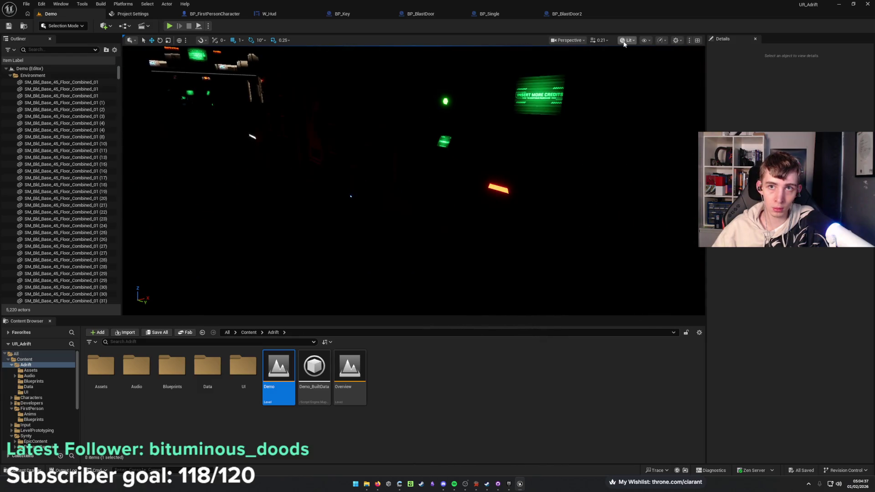
{"action": "left_click", "coordinate": [643, 74]}
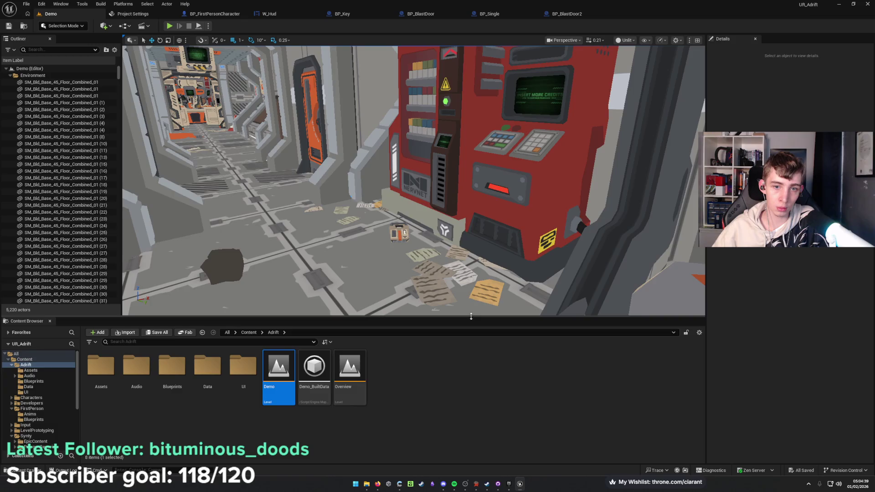
{"action": "left_click_drag", "start_coordinate": [471, 316], "coordinate": [471, 435]}
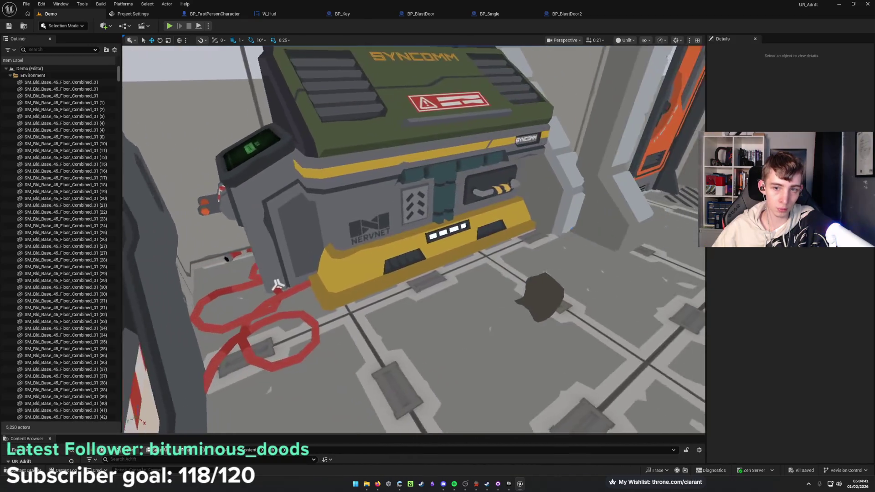
{"action": "key", "text": "d"}
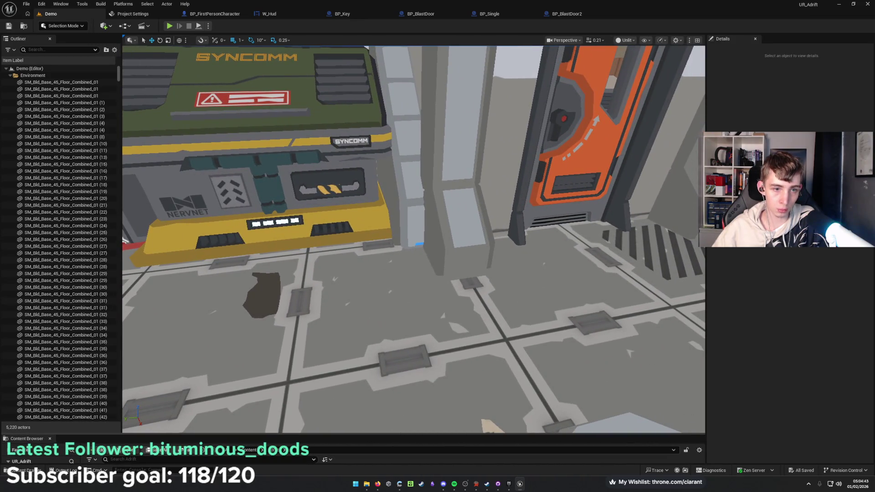
Delete the brown debris mesh from the floor near the vending machine.
{"action": "left_click", "coordinate": [262, 294]}
{"action": "key", "text": "Delete"}
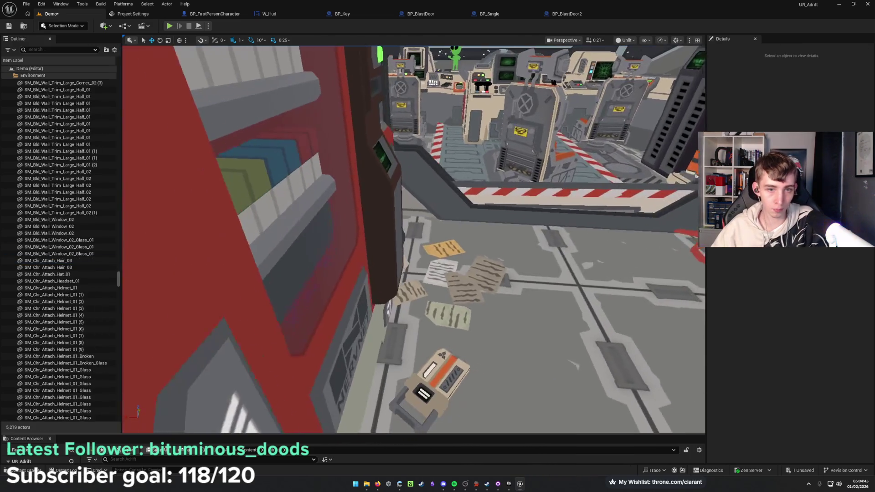
{"action": "key", "text": "w"}
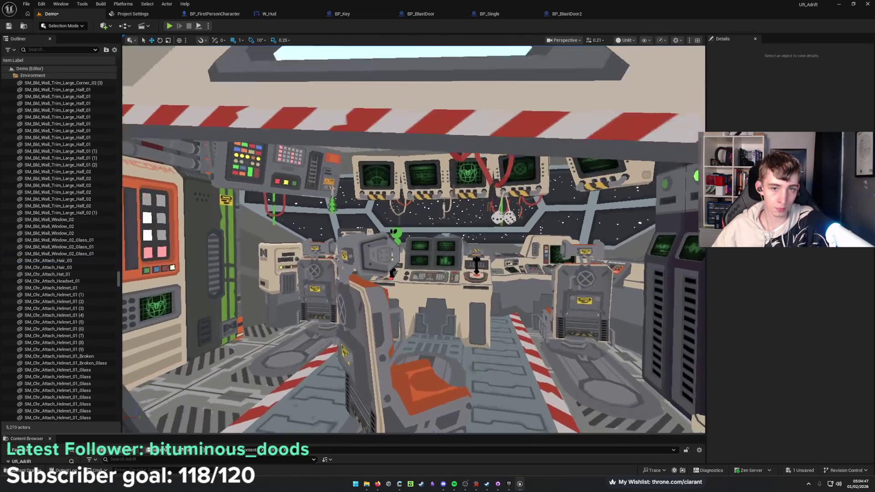
{"action": "key", "text": "s"}
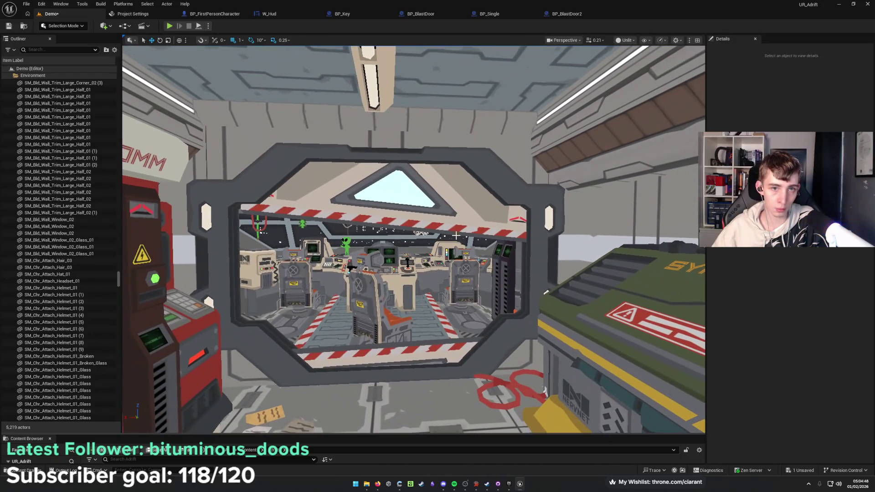
Inspect the cockpit double door by selecting its top piece and frame.
{"action": "left_click", "coordinate": [455, 228]}
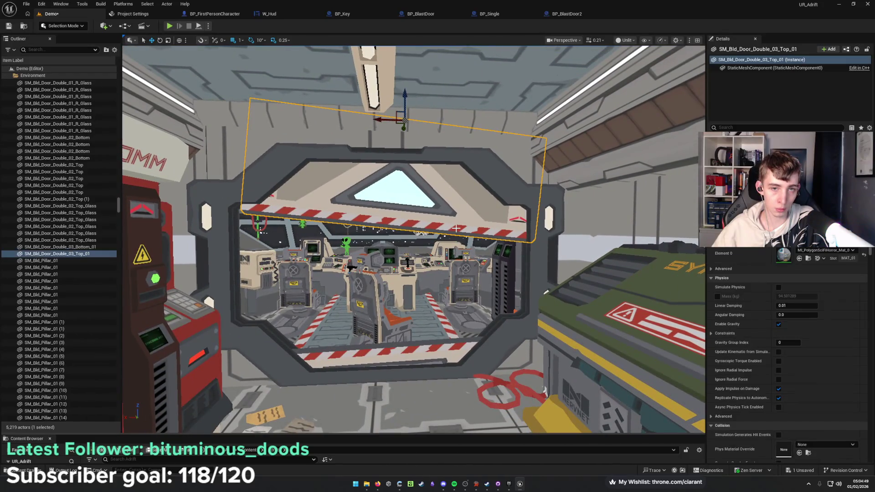
{"action": "key", "text": "a"}
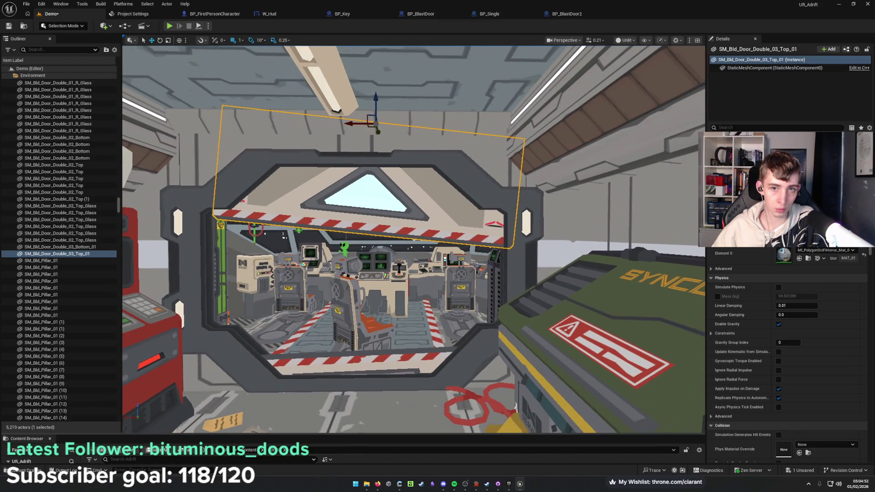
{"action": "left_click", "coordinate": [527, 253]}
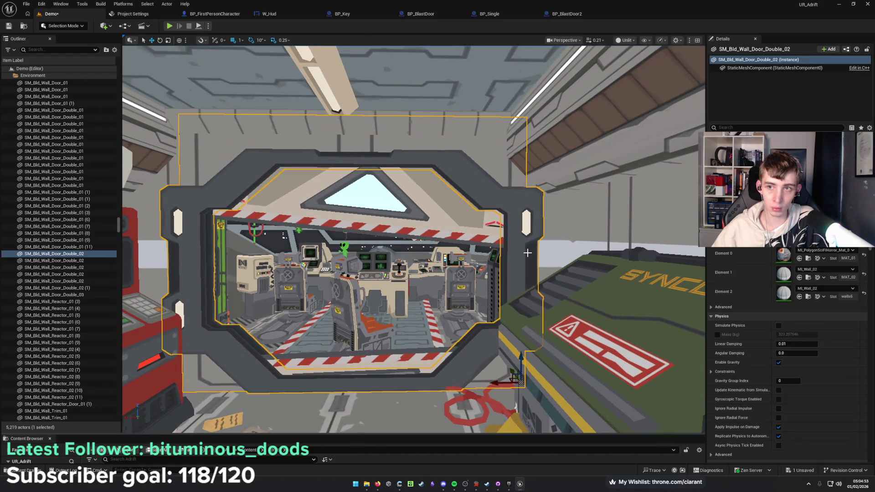
{"action": "left_click", "coordinate": [474, 220]}
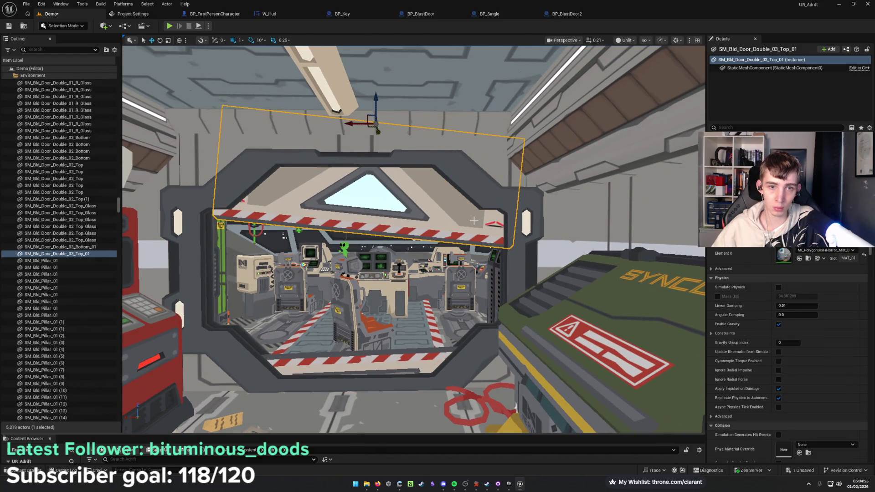
{"action": "key", "text": "w"}
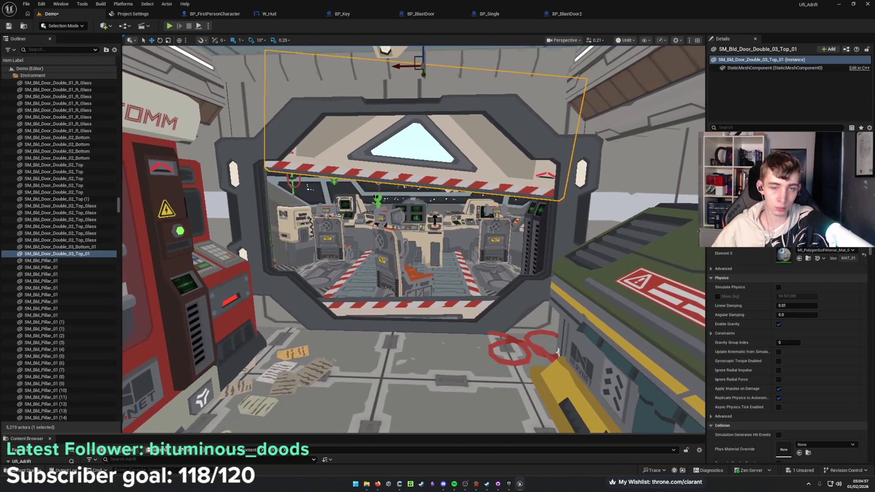
{"action": "left_click", "coordinate": [560, 225]}
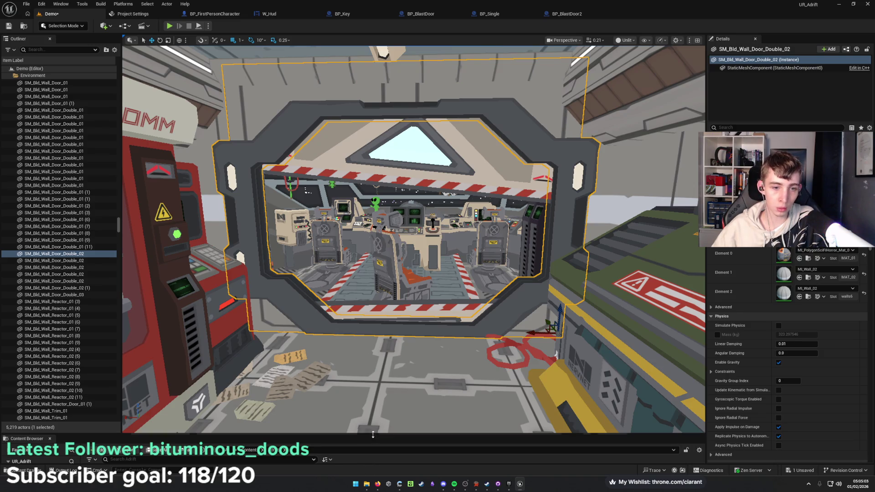
Fly down the corridor to the orange single door and enlarge the Content Browser.
{"action": "left_click_drag", "start_coordinate": [452, 335], "coordinate": [410, 337]}
{"action": "key", "text": "w"}
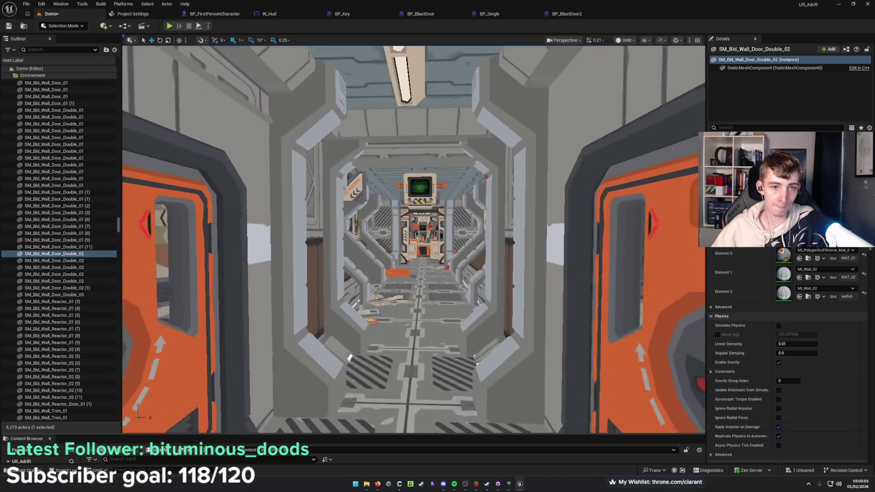
{"action": "key", "text": "w"}
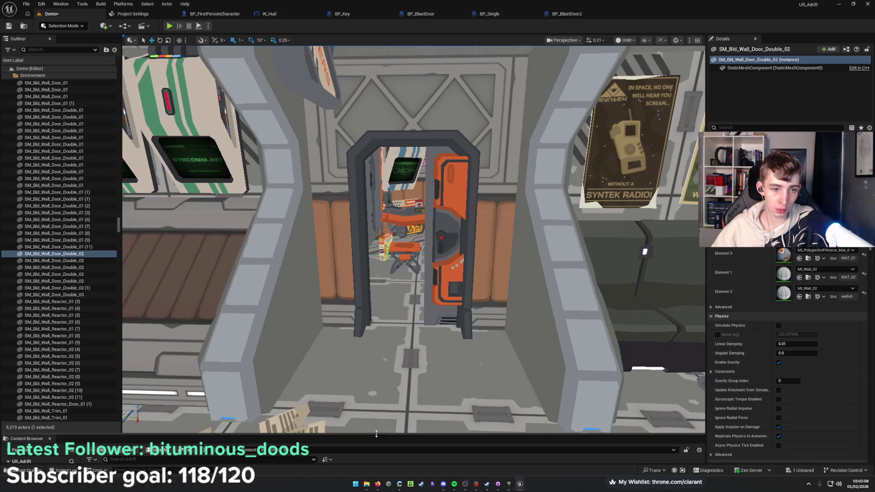
{"action": "left_click_drag", "start_coordinate": [375, 434], "coordinate": [402, 328]}
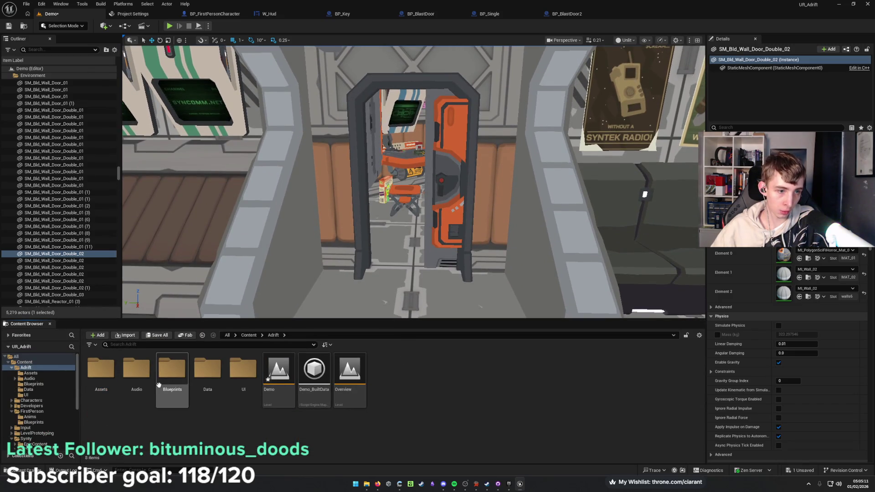
Open the Blueprints folder and delete the static door frame, orange leaf and handle.
{"action": "double_click", "coordinate": [170, 369]}
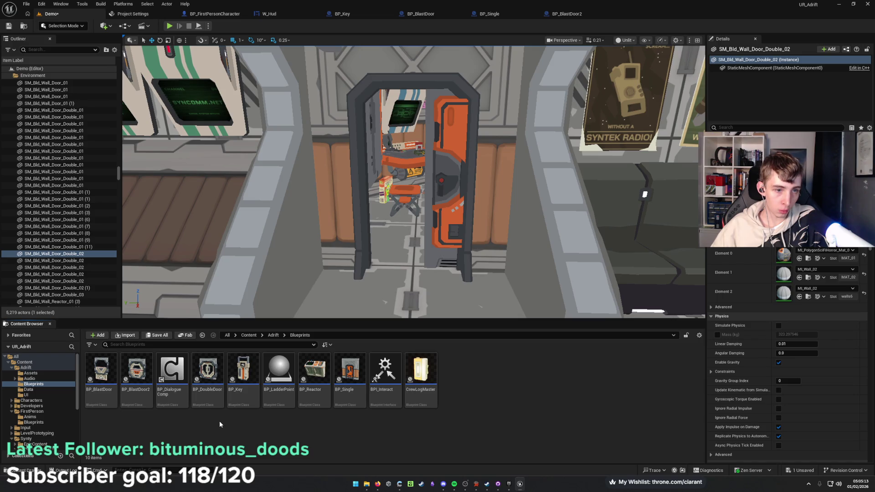
{"action": "left_click", "coordinate": [335, 224]}
{"action": "key", "text": "Delete"}
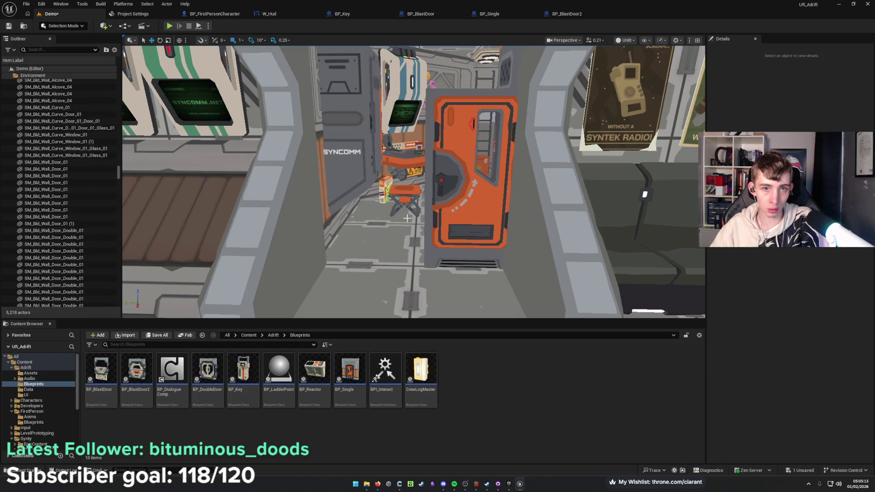
{"action": "left_click", "coordinate": [459, 229]}
{"action": "key", "text": "Delete"}
{"action": "left_click", "coordinate": [442, 182]}
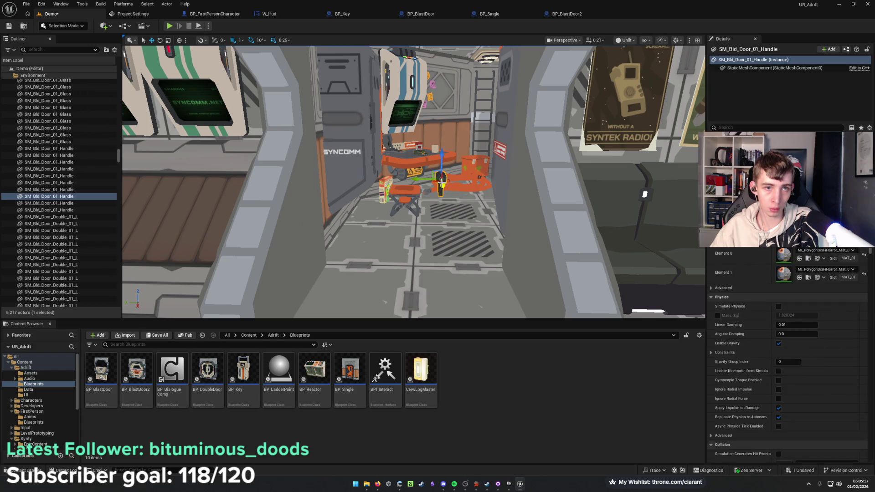
{"action": "key", "text": "Delete"}
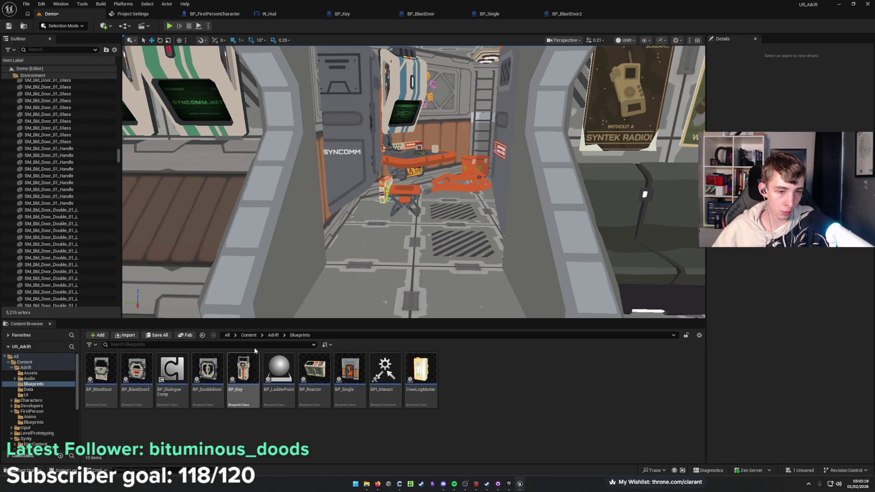
Place BP_Single in the empty doorway, check it from several angles, and save.
{"action": "mouse_move", "coordinate": [334, 367]}
{"action": "left_mouse_down"}
{"action": "mouse_move", "coordinate": [388, 271]}
{"action": "mouse_move", "coordinate": [455, 256]}
{"action": "mouse_move", "coordinate": [412, 269]}
{"action": "mouse_move", "coordinate": [374, 254]}
{"action": "left_mouse_up"}
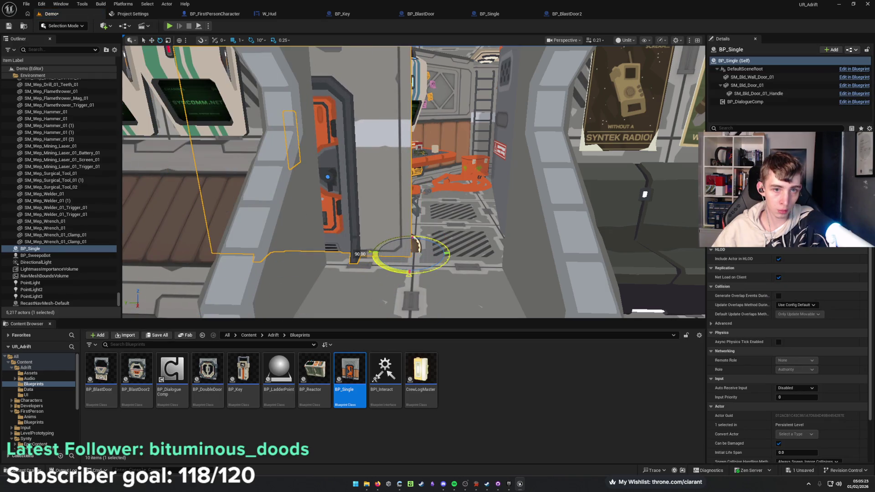
{"action": "key", "text": "f"}
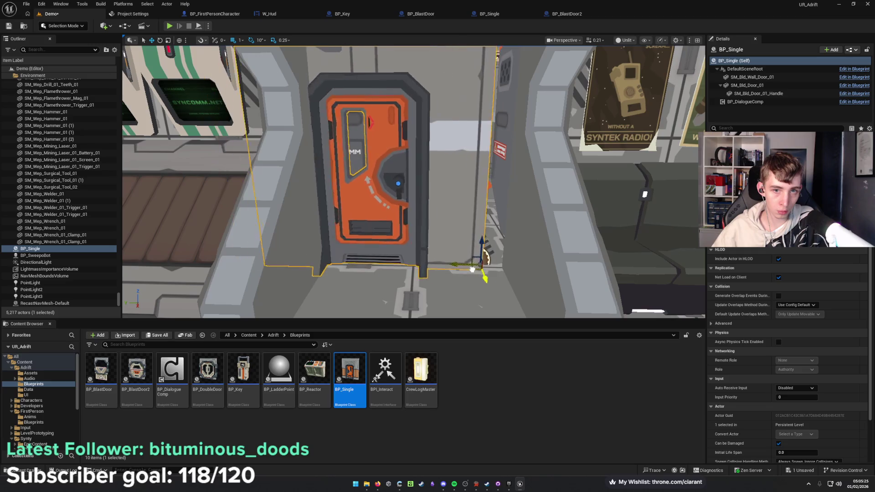
{"action": "scroll", "coordinate": [684, 316], "scroll_direction": "up", "scroll_amount": 3}
{"action": "left_click_drag", "start_coordinate": [684, 316], "coordinate": [484, 279]}
{"action": "mouse_move", "coordinate": [423, 257]}
{"action": "left_mouse_down"}
{"action": "mouse_move", "coordinate": [410, 246]}
{"action": "mouse_move", "coordinate": [396, 201]}
{"action": "mouse_move", "coordinate": [410, 196]}
{"action": "mouse_move", "coordinate": [419, 205]}
{"action": "mouse_move", "coordinate": [401, 210]}
{"action": "mouse_move", "coordinate": [395, 257]}
{"action": "left_mouse_up"}
{"action": "mouse_move", "coordinate": [457, 308]}
{"action": "left_mouse_down"}
{"action": "mouse_move", "coordinate": [433, 257]}
{"action": "mouse_move", "coordinate": [441, 251]}
{"action": "left_mouse_up"}
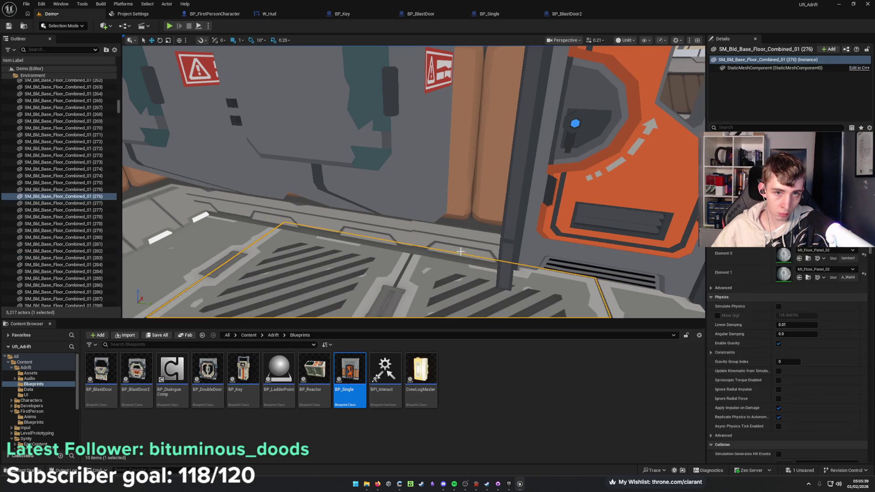
{"action": "left_click", "coordinate": [431, 267]}
{"action": "left_click_drag", "start_coordinate": [431, 267], "coordinate": [436, 272]}
{"action": "key", "text": "ctrl+s"}
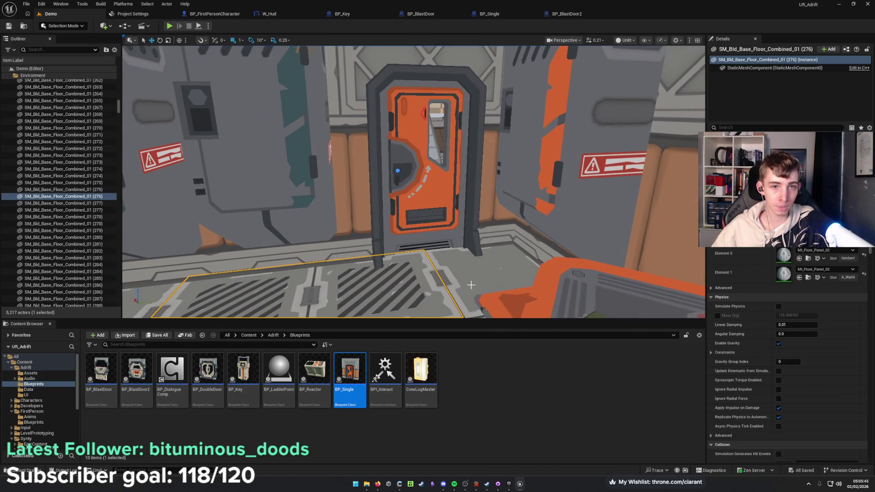
Head down the corridor and select the cockpit double door frame.
{"action": "mouse_move", "coordinate": [471, 284]}
{"action": "left_mouse_down"}
{"action": "mouse_move", "coordinate": [469, 259]}
{"action": "mouse_move", "coordinate": [397, 275]}
{"action": "left_mouse_up"}
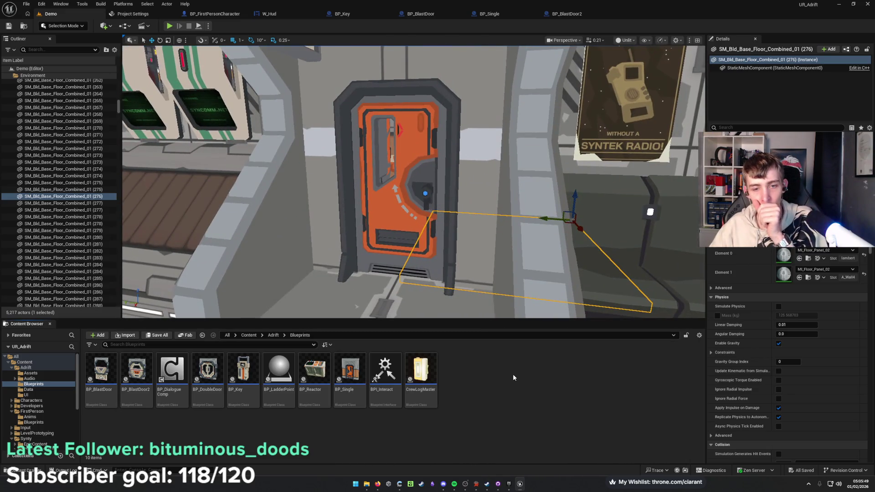
{"action": "mouse_move", "coordinate": [359, 247]}
{"action": "left_mouse_down"}
{"action": "mouse_move", "coordinate": [410, 248]}
{"action": "mouse_move", "coordinate": [410, 265]}
{"action": "mouse_move", "coordinate": [392, 259]}
{"action": "mouse_move", "coordinate": [401, 255]}
{"action": "mouse_move", "coordinate": [346, 255]}
{"action": "mouse_move", "coordinate": [478, 127]}
{"action": "left_mouse_up"}
{"action": "left_click", "coordinate": [478, 127]}
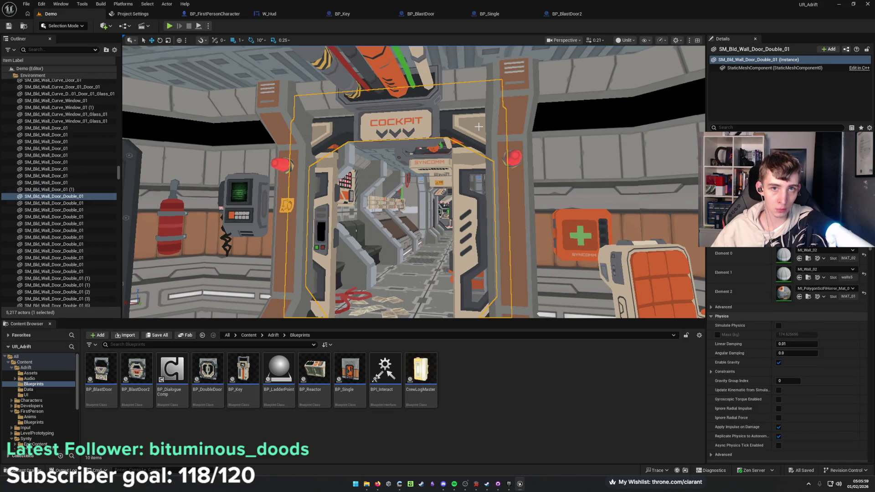
Delete the static cockpit door frame together with both door leaves.
{"action": "left_click", "coordinate": [465, 188], "text": "ctrl"}
{"action": "left_click", "coordinate": [315, 219], "text": "ctrl"}
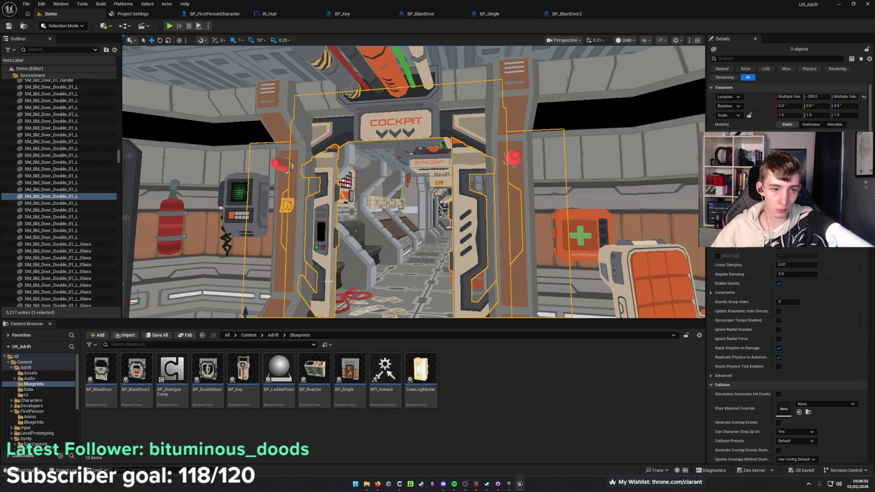
{"action": "scroll", "coordinate": [465, 188], "scroll_direction": "up", "scroll_amount": 1}
{"action": "key", "text": "Delete"}
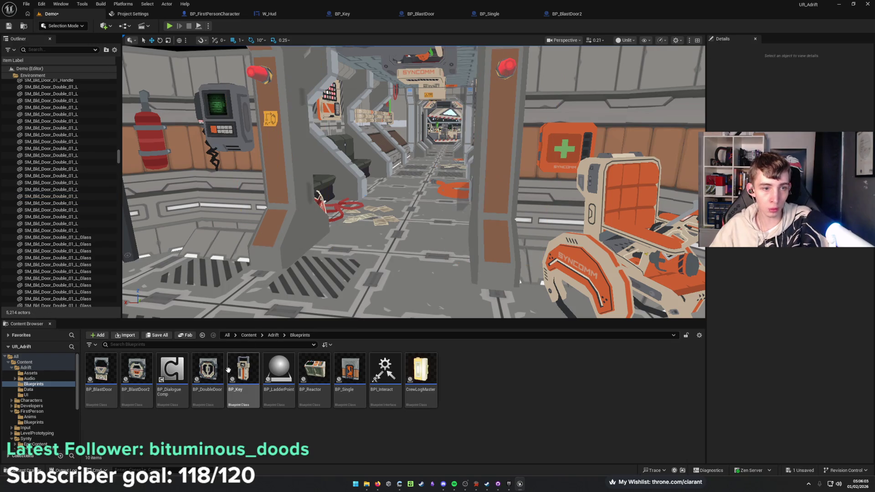
Place BP_DoubleDoor, move it down and left into the doorway, then open its blueprint.
{"action": "mouse_move", "coordinate": [212, 374]}
{"action": "left_mouse_down"}
{"action": "mouse_move", "coordinate": [246, 241]}
{"action": "mouse_move", "coordinate": [460, 249]}
{"action": "left_mouse_up"}
{"action": "key", "text": "f"}
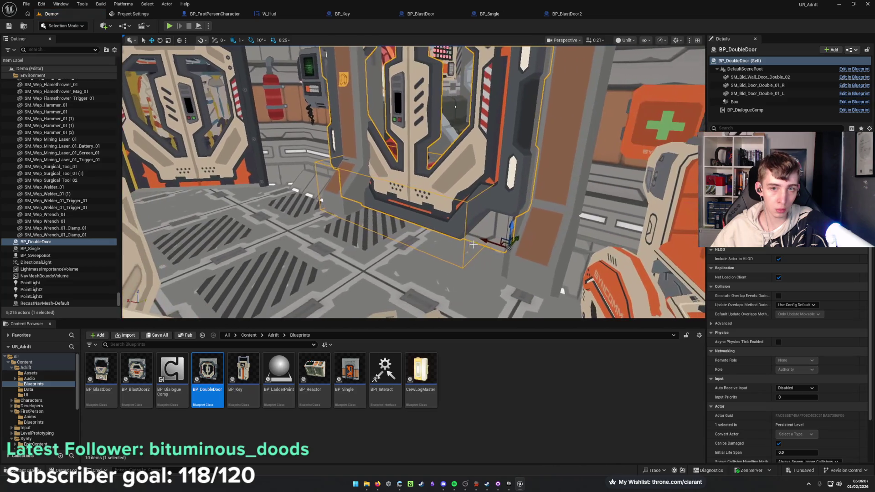
{"action": "left_click_drag", "start_coordinate": [519, 235], "coordinate": [521, 234]}
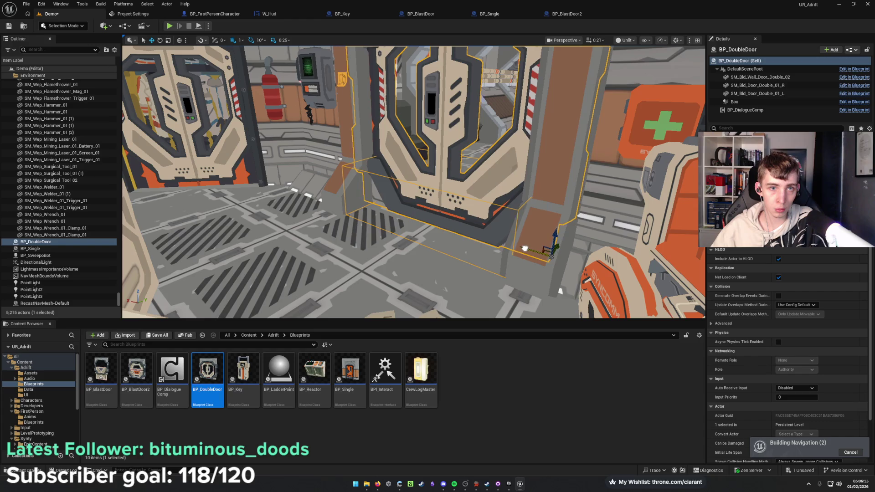
{"action": "left_click_drag", "start_coordinate": [518, 248], "coordinate": [572, 248]}
{"action": "left_click_drag", "start_coordinate": [515, 248], "coordinate": [497, 248]}
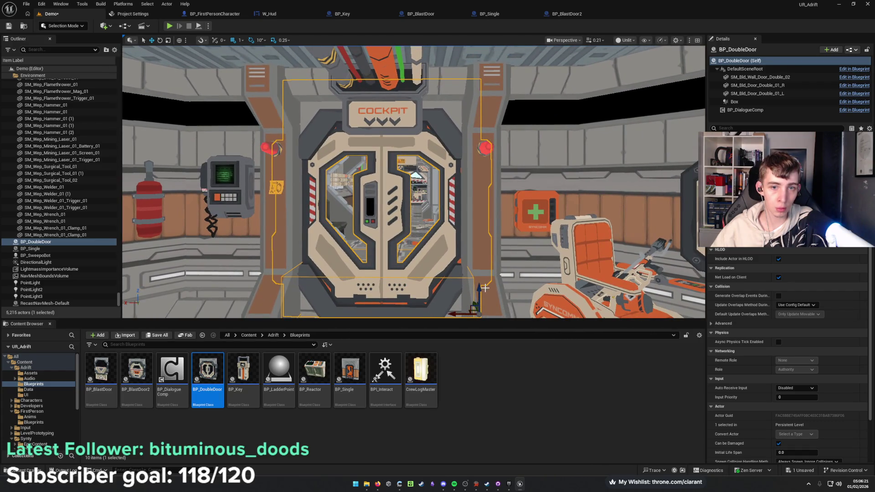
{"action": "mouse_move", "coordinate": [481, 288]}
{"action": "left_mouse_down"}
{"action": "mouse_move", "coordinate": [472, 256]}
{"action": "mouse_move", "coordinate": [486, 250]}
{"action": "left_mouse_up"}
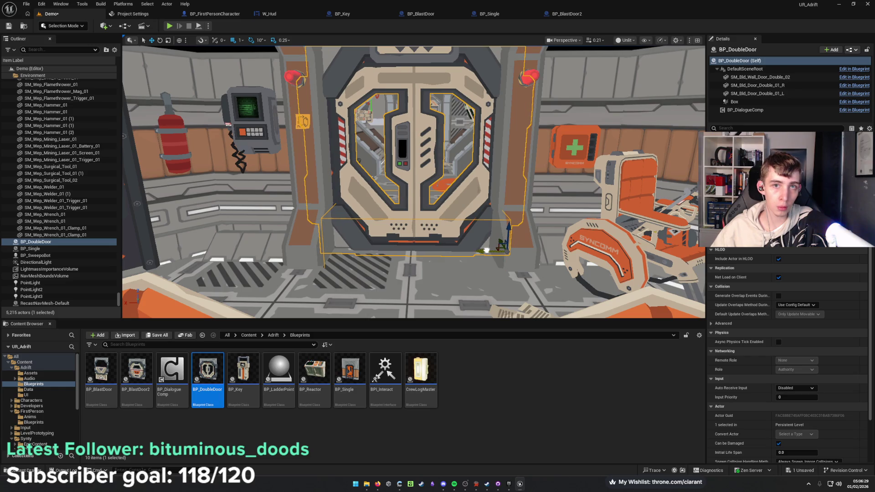
{"action": "left_click_drag", "start_coordinate": [486, 250], "coordinate": [484, 250]}
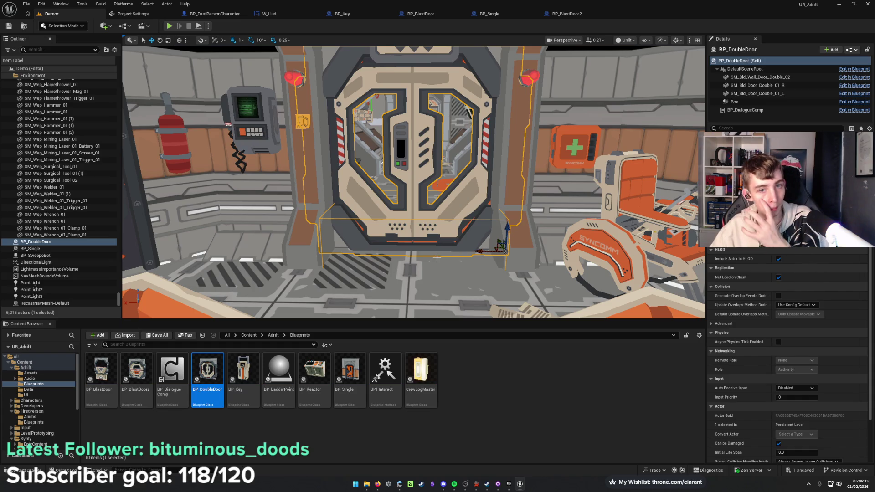
{"action": "left_click", "coordinate": [208, 365]}
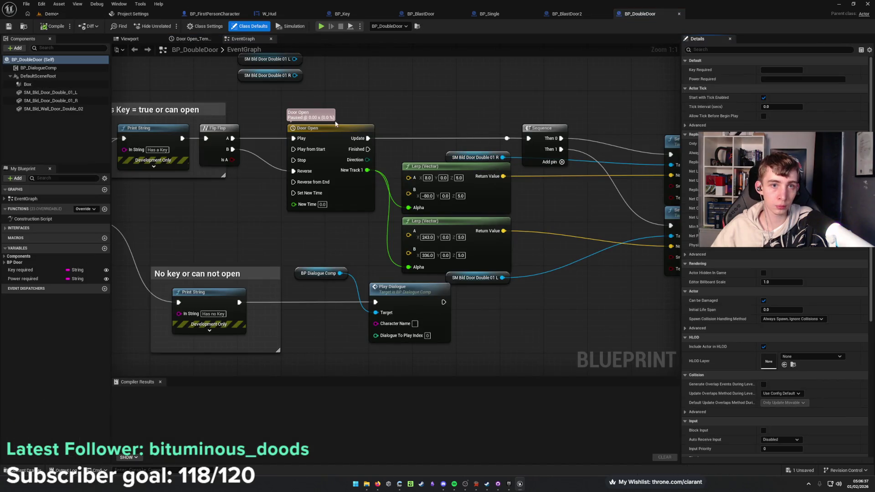
Delete the Box component from the BP_DoubleDoor blueprint.
{"action": "left_click", "coordinate": [130, 38]}
{"action": "left_click_drag", "start_coordinate": [336, 324], "coordinate": [257, 254]}
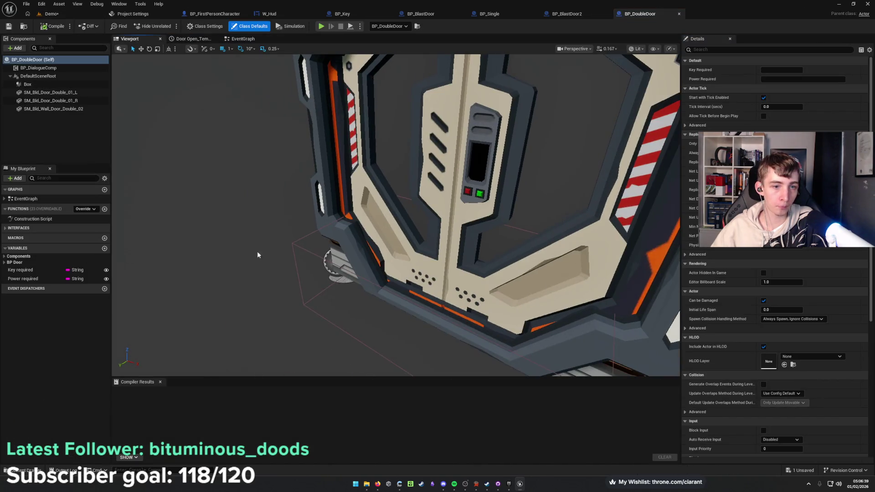
{"action": "left_click", "coordinate": [43, 84]}
{"action": "key", "text": "Delete"}
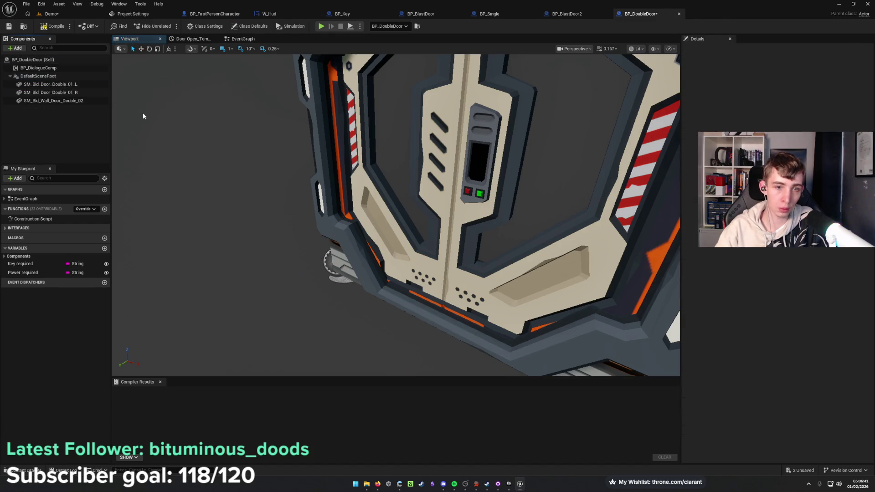
{"action": "left_click_drag", "start_coordinate": [150, 131], "coordinate": [159, 134]}
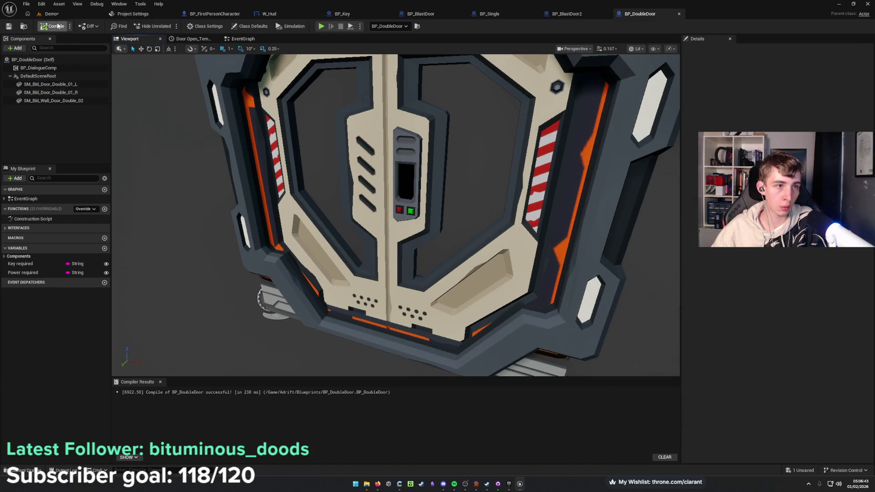
Return to the Demo level and save it.
{"action": "left_click", "coordinate": [66, 14]}
{"action": "key", "text": "ctrl+s"}
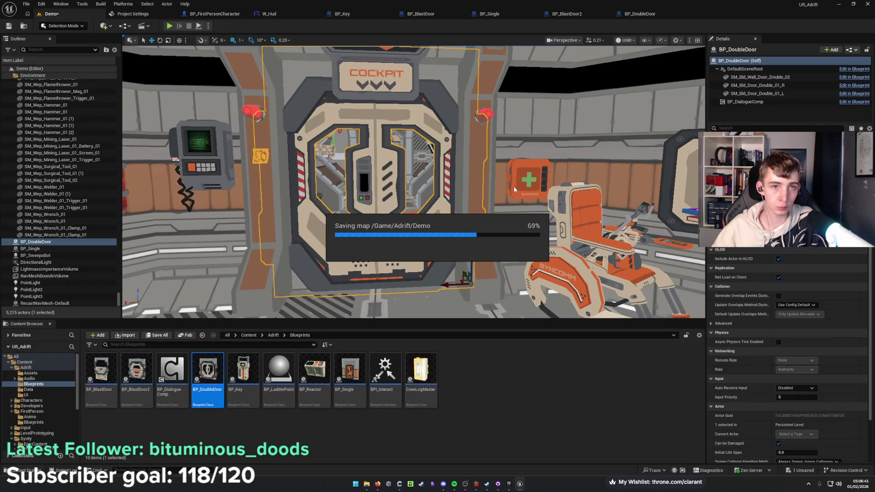
{"action": "mouse_move", "coordinate": [530, 184]}
{"action": "left_mouse_down"}
{"action": "mouse_move", "coordinate": [382, 190]}
{"action": "mouse_move", "coordinate": [368, 176]}
{"action": "left_mouse_up"}
{"action": "left_click_drag", "start_coordinate": [586, 164], "coordinate": [586, 188]}
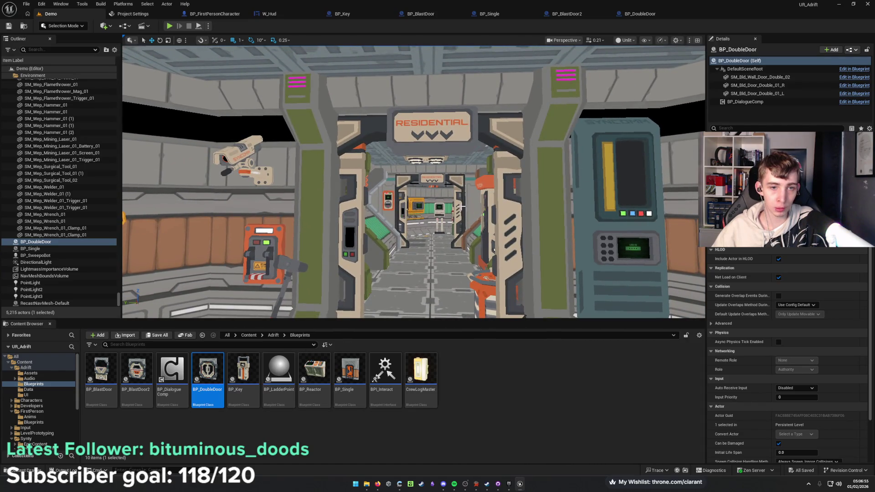
Set the viewport grid snap size to 50.
{"action": "left_click", "coordinate": [242, 41]}
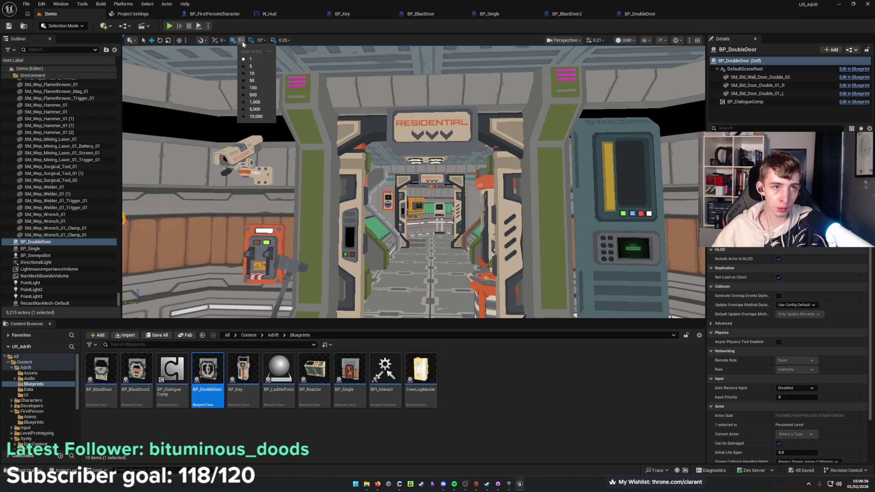
{"action": "left_click", "coordinate": [258, 81]}
{"action": "left_click_drag", "start_coordinate": [291, 137], "coordinate": [250, 141]}
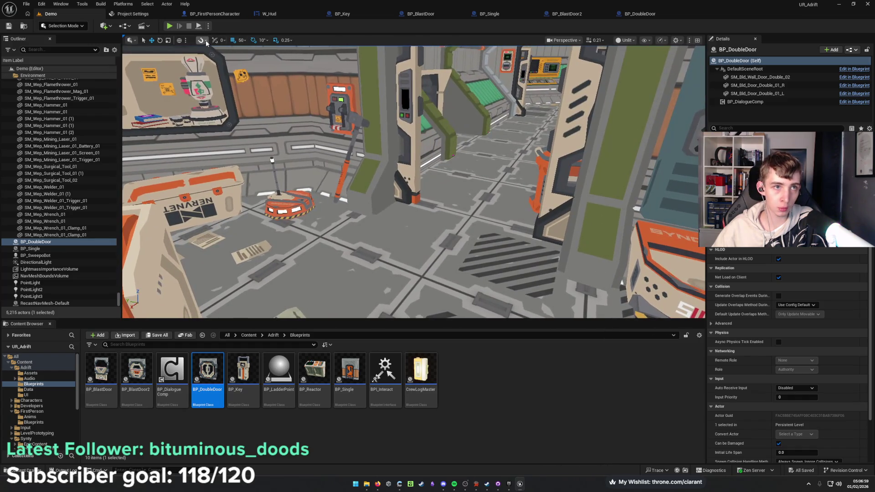
{"action": "left_click", "coordinate": [201, 40]}
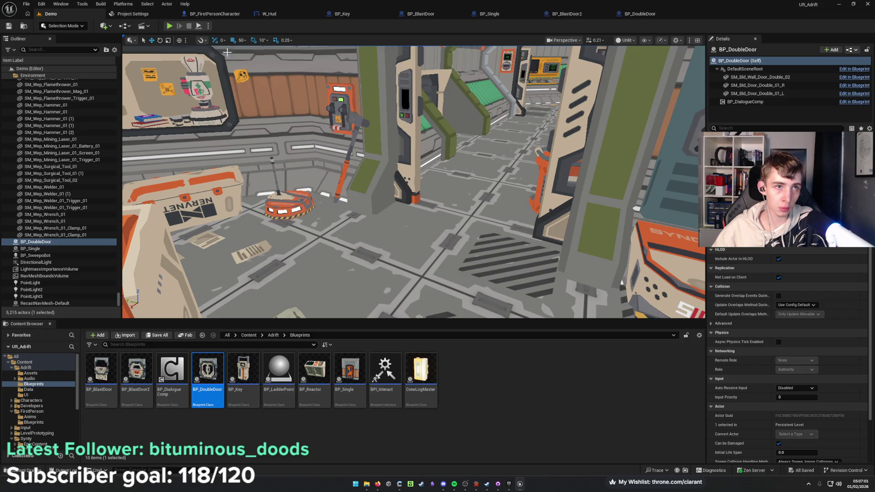
{"action": "left_click_drag", "start_coordinate": [319, 160], "coordinate": [301, 160]}
{"action": "mouse_move", "coordinate": [415, 134]}
{"action": "left_mouse_down"}
{"action": "mouse_move", "coordinate": [406, 150]}
{"action": "mouse_move", "coordinate": [415, 133]}
{"action": "left_mouse_up"}
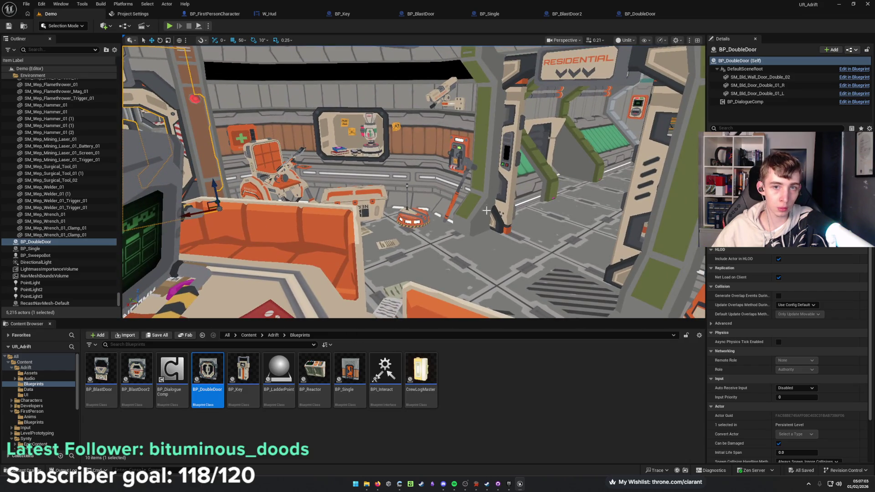
Delete both static halves of the Residential door.
{"action": "left_click", "coordinate": [486, 210]}
{"action": "left_click", "coordinate": [615, 198], "text": "ctrl"}
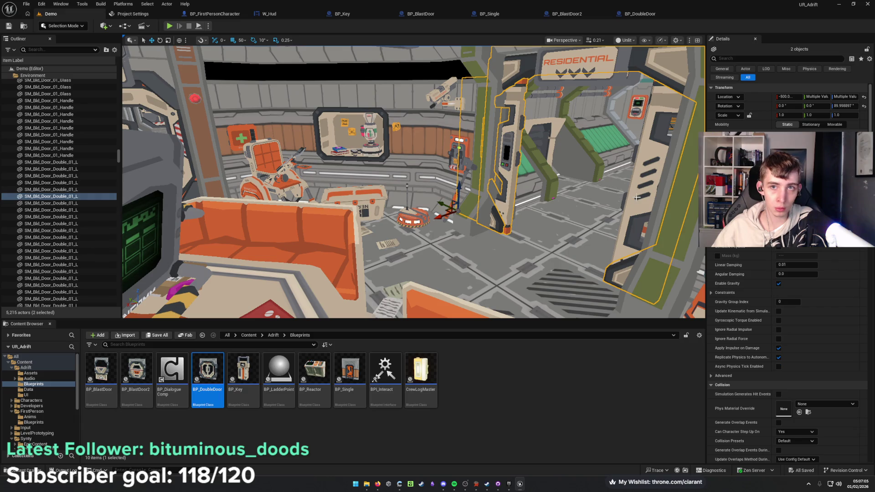
{"action": "mouse_move", "coordinate": [636, 197]}
{"action": "left_mouse_down"}
{"action": "mouse_move", "coordinate": [565, 188]}
{"action": "mouse_move", "coordinate": [547, 145]}
{"action": "left_mouse_up"}
{"action": "key", "text": "Delete"}
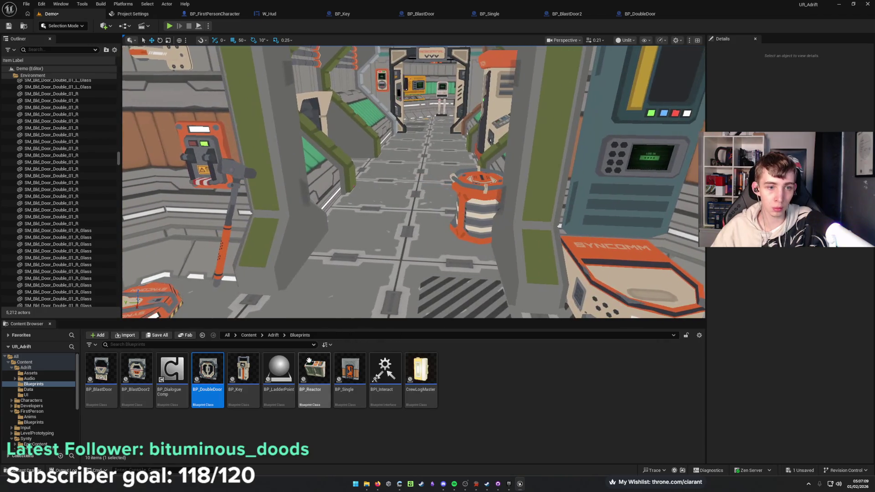
Place a BP_DoubleDoor in the empty Residential doorway and slide it into position.
{"action": "mouse_move", "coordinate": [207, 369]}
{"action": "left_mouse_down"}
{"action": "mouse_move", "coordinate": [218, 255]}
{"action": "mouse_move", "coordinate": [411, 260]}
{"action": "mouse_move", "coordinate": [415, 277]}
{"action": "mouse_move", "coordinate": [409, 259]}
{"action": "mouse_move", "coordinate": [495, 262]}
{"action": "left_mouse_up"}
{"action": "key", "text": "w"}
{"action": "left_click", "coordinate": [242, 41]}
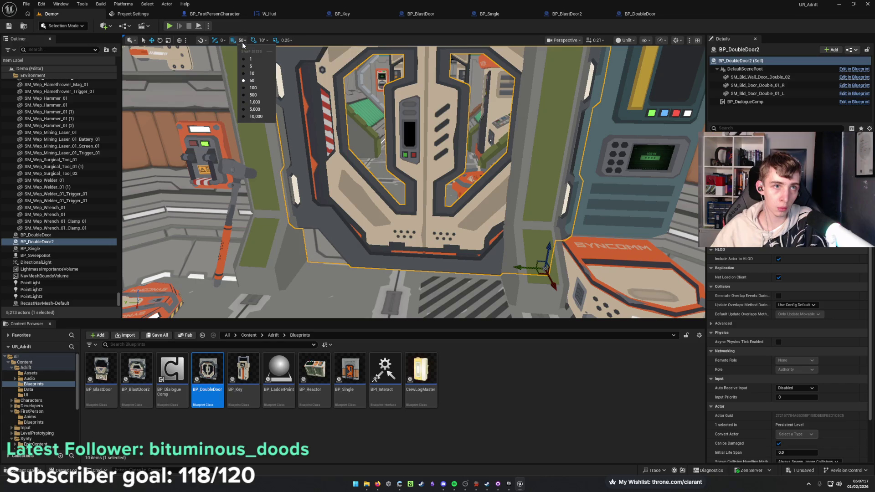
{"action": "key", "text": "Escape"}
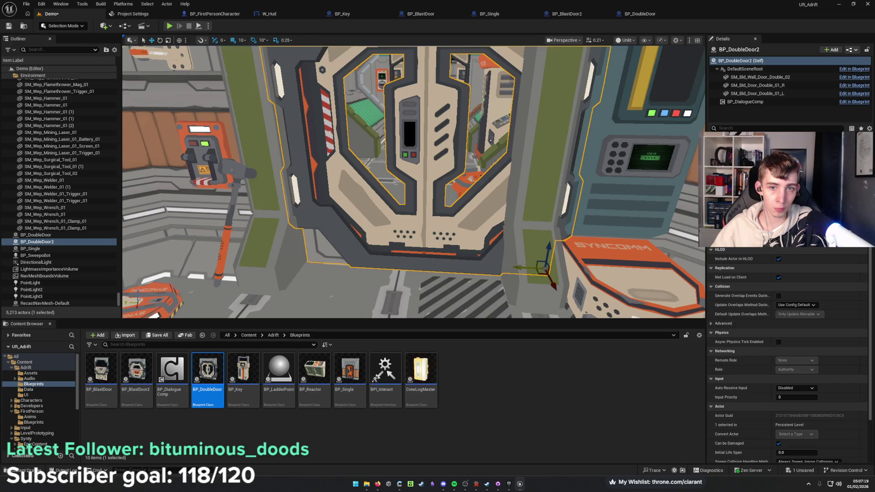
{"action": "left_click_drag", "start_coordinate": [519, 267], "coordinate": [496, 264]}
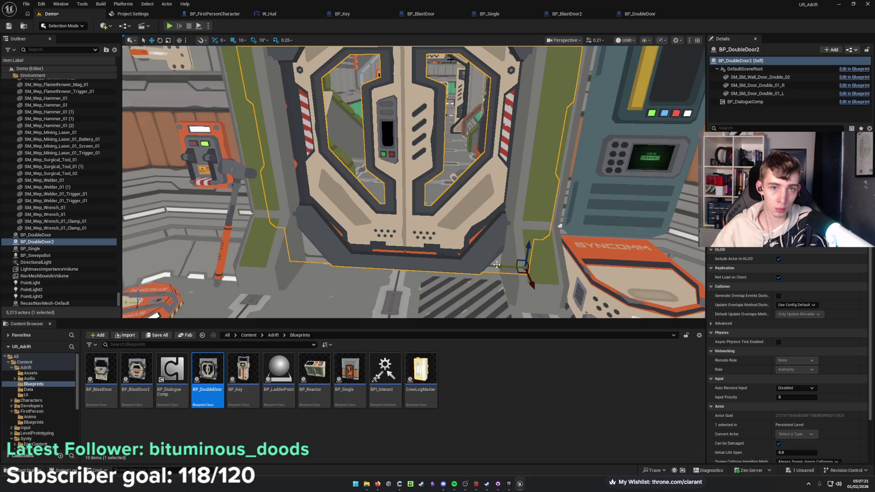
{"action": "key", "text": "f"}
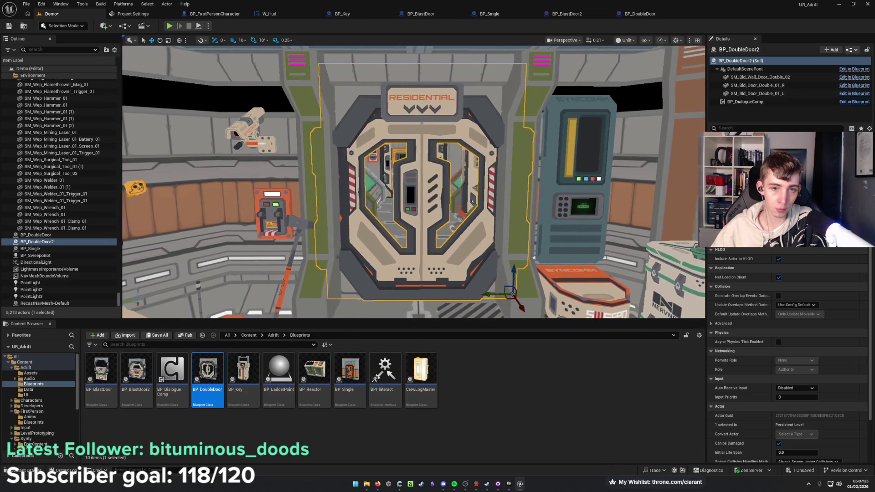
Switch grid snap to 5, nudge the door into alignment, and save the level.
{"action": "left_click", "coordinate": [241, 40]}
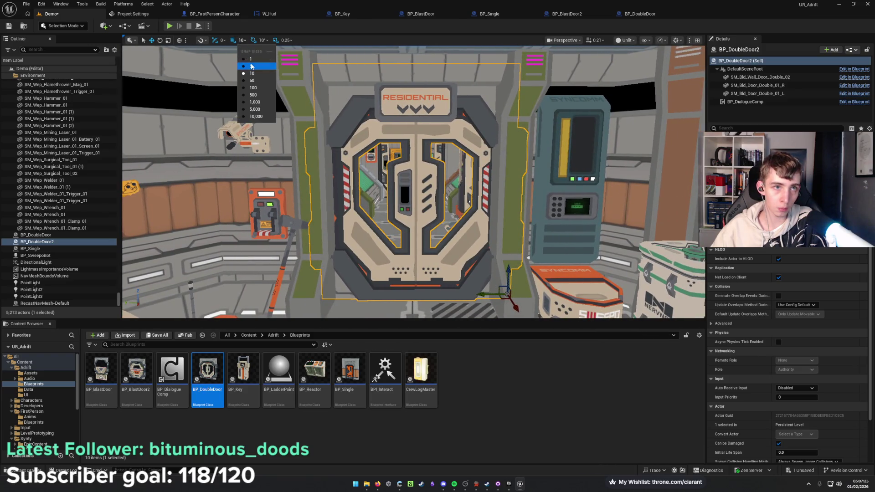
{"action": "left_click", "coordinate": [248, 65]}
{"action": "left_click_drag", "start_coordinate": [482, 293], "coordinate": [480, 293]}
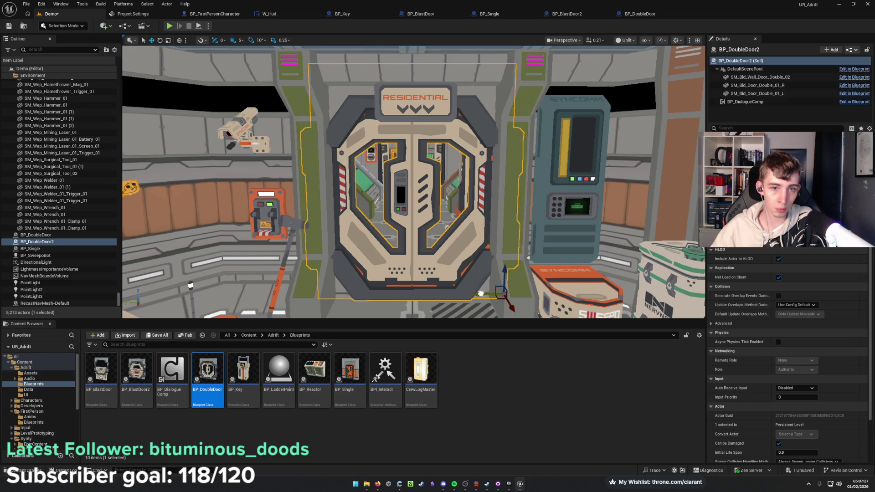
{"action": "scroll", "coordinate": [441, 277], "scroll_direction": "up", "scroll_amount": 5}
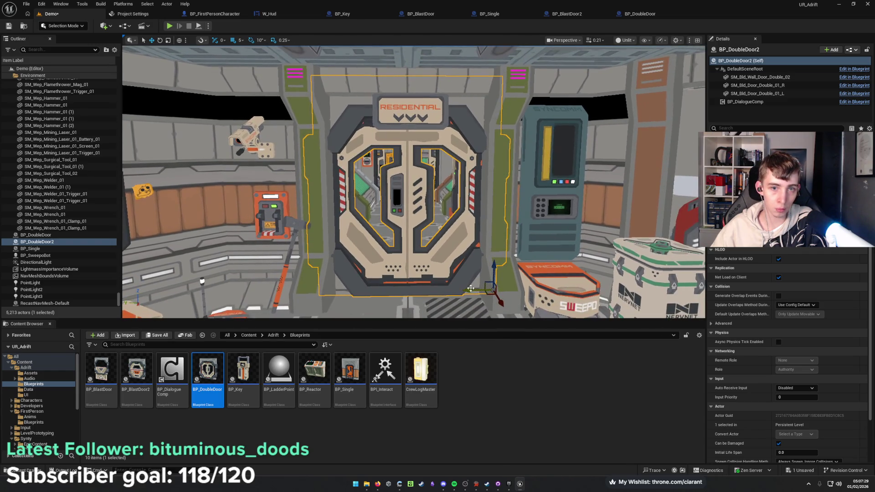
{"action": "left_click_drag", "start_coordinate": [475, 288], "coordinate": [444, 274]}
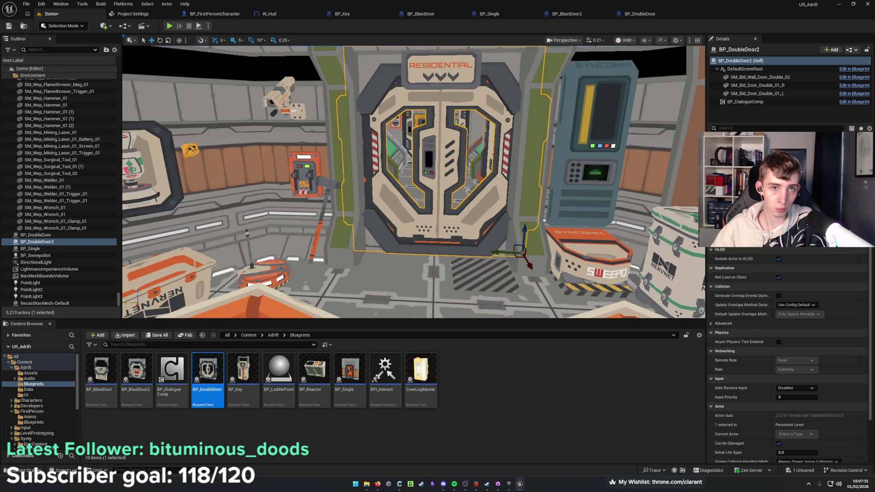
{"action": "key", "text": "ctrl+s"}
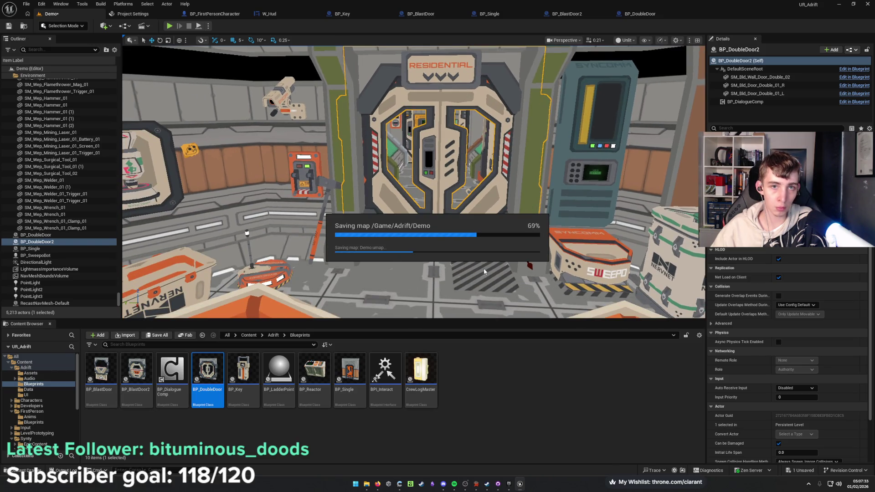
Check the Cockpit door blueprint and save the level again.
{"action": "mouse_move", "coordinate": [484, 272]}
{"action": "left_mouse_down"}
{"action": "mouse_move", "coordinate": [456, 272]}
{"action": "mouse_move", "coordinate": [456, 255]}
{"action": "mouse_move", "coordinate": [465, 246]}
{"action": "mouse_move", "coordinate": [486, 268]}
{"action": "left_mouse_up"}
{"action": "left_click", "coordinate": [478, 277]}
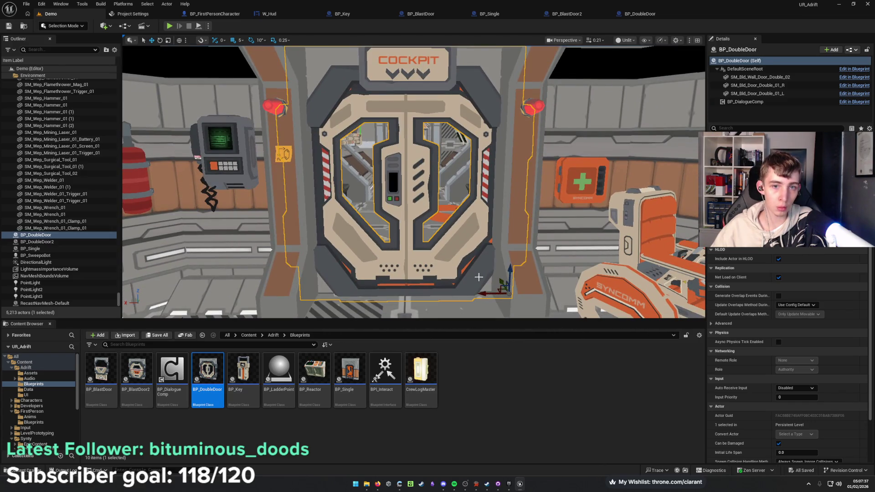
{"action": "left_click_drag", "start_coordinate": [484, 294], "coordinate": [480, 278]}
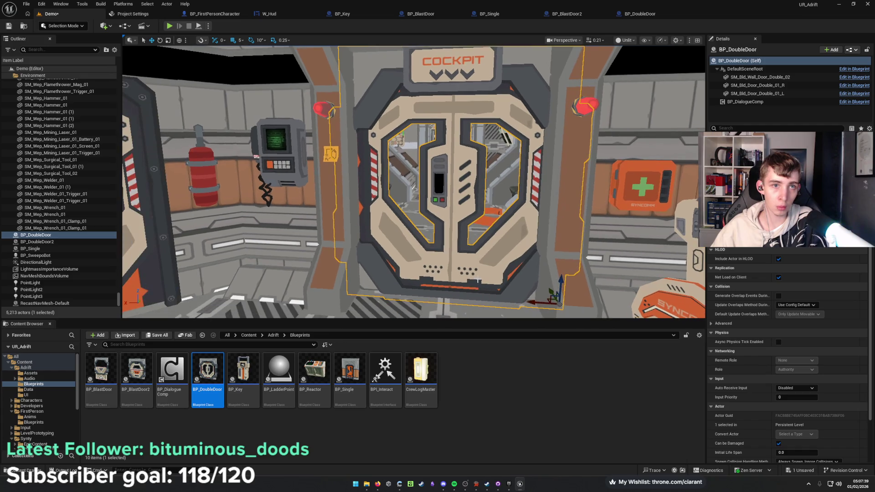
{"action": "key", "text": "ctrl+s"}
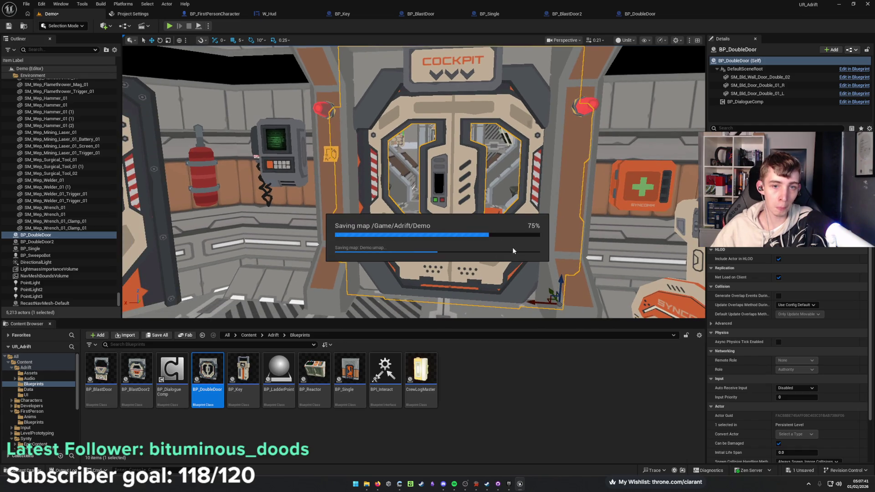
{"action": "mouse_move", "coordinate": [512, 247]}
{"action": "left_mouse_down"}
{"action": "mouse_move", "coordinate": [510, 234]}
{"action": "mouse_move", "coordinate": [417, 205]}
{"action": "left_mouse_up"}
Delete both static Medical door halves and their frame.
{"action": "left_click", "coordinate": [533, 214]}
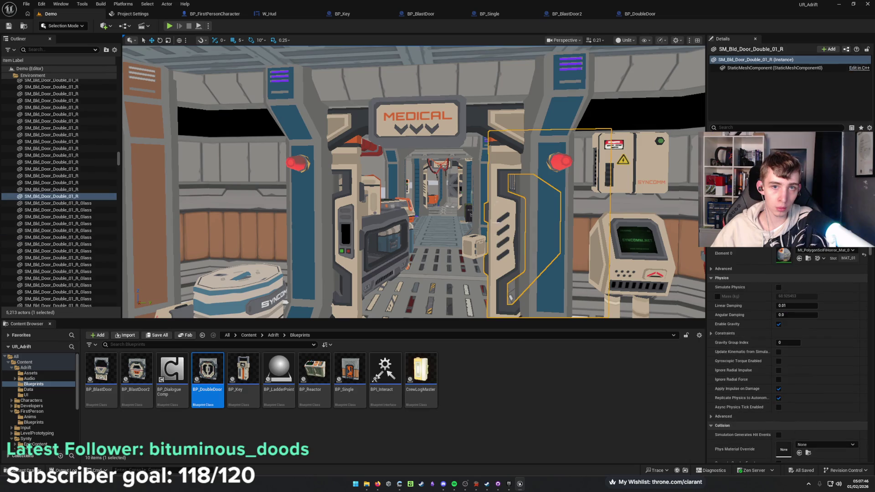
{"action": "left_click", "coordinate": [512, 126], "text": "ctrl"}
{"action": "left_click", "coordinate": [354, 220], "text": "ctrl"}
{"action": "left_click_drag", "start_coordinate": [354, 220], "coordinate": [398, 195]}
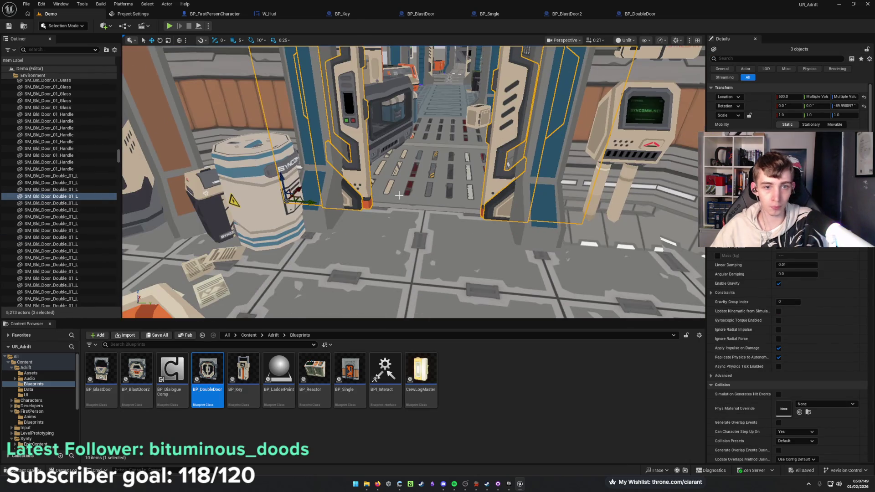
{"action": "key", "text": "Delete"}
Place a BP_DoubleDoor in the Medical doorway, rotated 70° to fit the opening.
{"action": "mouse_move", "coordinate": [208, 371]}
{"action": "left_mouse_down"}
{"action": "mouse_move", "coordinate": [347, 228]}
{"action": "mouse_move", "coordinate": [418, 209]}
{"action": "mouse_move", "coordinate": [461, 222]}
{"action": "mouse_move", "coordinate": [347, 213]}
{"action": "left_mouse_up"}
{"action": "key", "text": "e"}
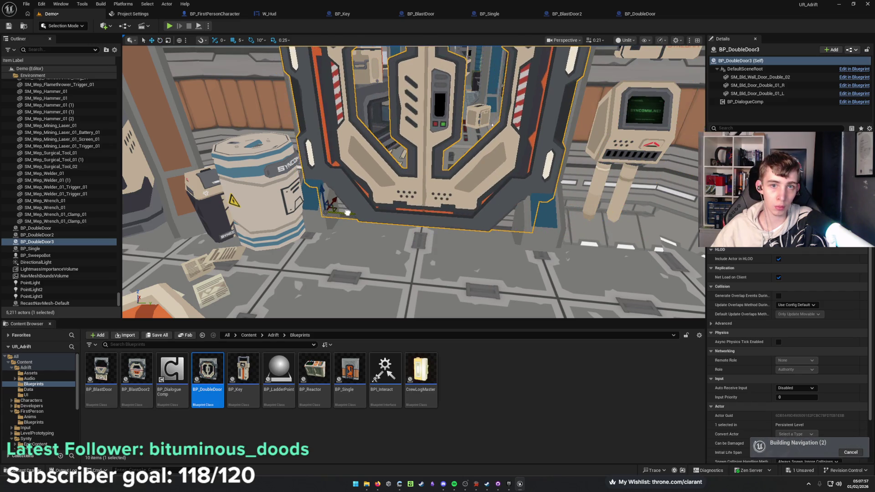
{"action": "key", "text": "f"}
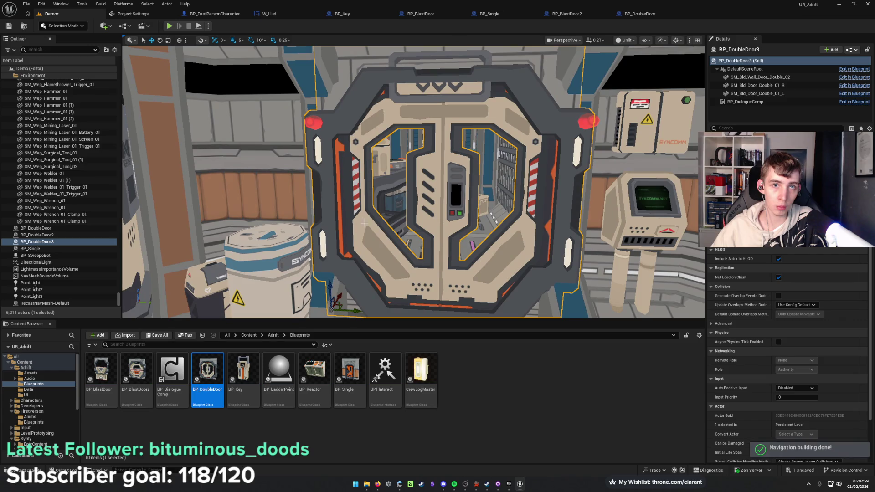
{"action": "key", "text": "f"}
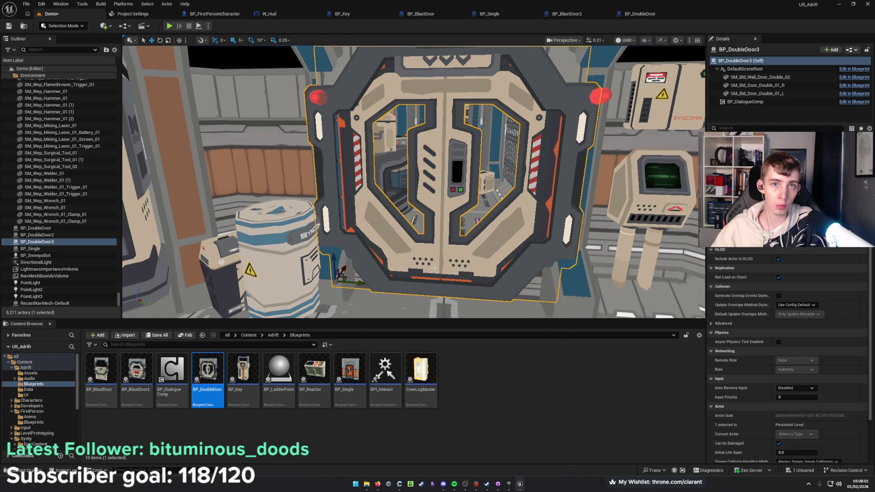
{"action": "mouse_move", "coordinate": [434, 265]}
{"action": "left_mouse_down", "text": "alt"}
{"action": "mouse_move", "coordinate": [384, 247]}
{"action": "mouse_move", "coordinate": [382, 237]}
{"action": "mouse_move", "coordinate": [451, 225]}
{"action": "left_mouse_up", "text": "alt"}
Delete both static halves of the ENGINEERING door.
{"action": "key", "text": "w"}
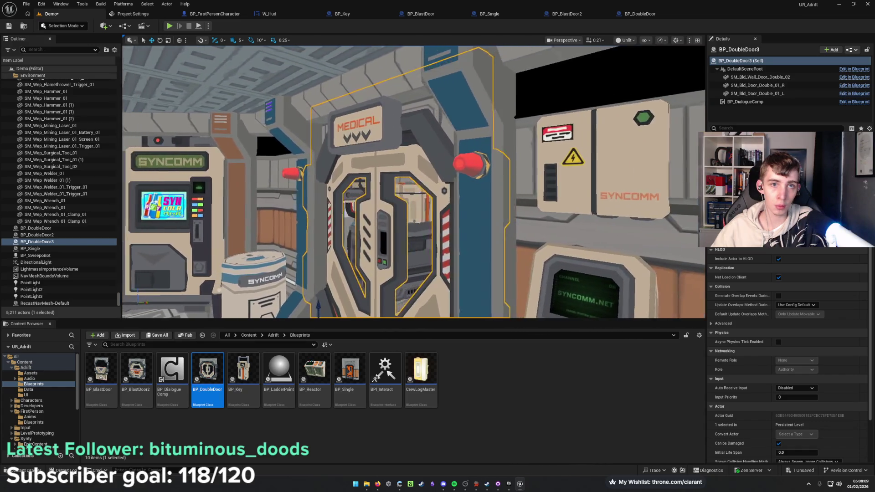
{"action": "key", "text": "w"}
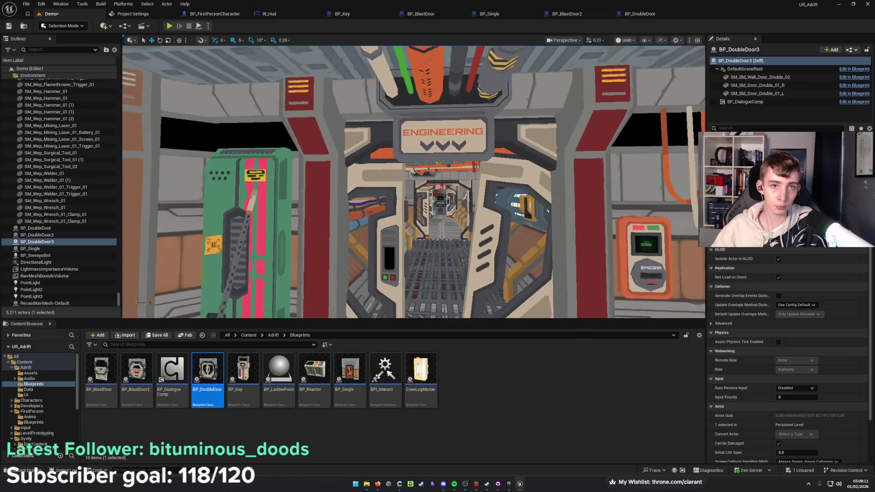
{"action": "left_click", "coordinate": [318, 214]}
{"action": "left_click", "coordinate": [463, 196], "text": "ctrl"}
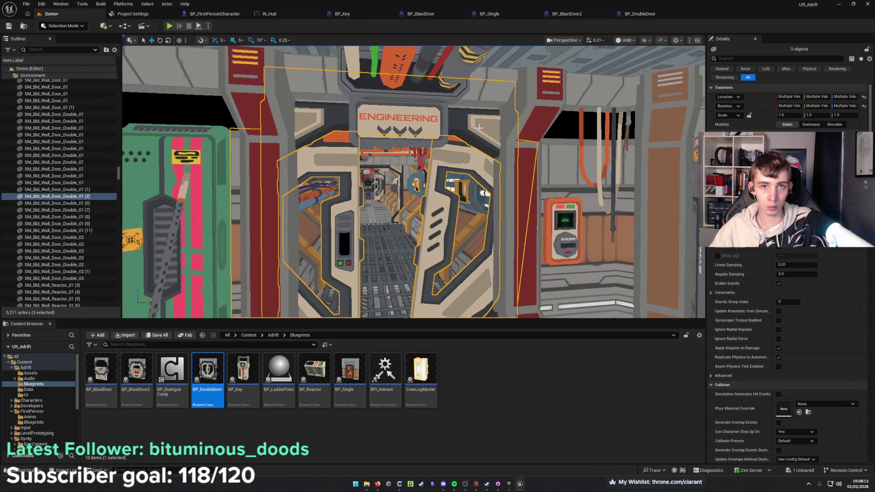
{"action": "key", "text": "Delete"}
Place a BP_DoubleDoor in the ENGINEERING doorway, shift it into place, and save.
{"action": "scroll", "coordinate": [463, 129], "scroll_direction": "up", "scroll_amount": 5}
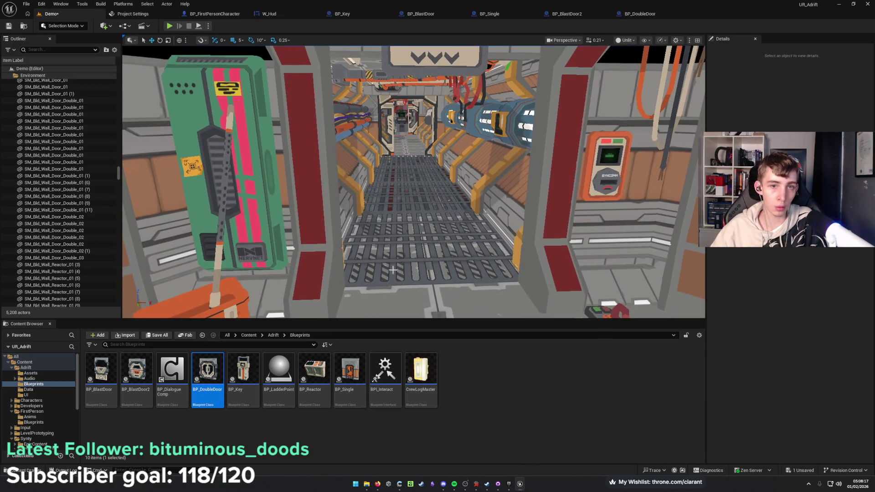
{"action": "mouse_move", "coordinate": [446, 271]}
{"action": "left_mouse_down"}
{"action": "mouse_move", "coordinate": [426, 290]}
{"action": "mouse_move", "coordinate": [354, 289]}
{"action": "mouse_move", "coordinate": [326, 270]}
{"action": "left_mouse_up"}
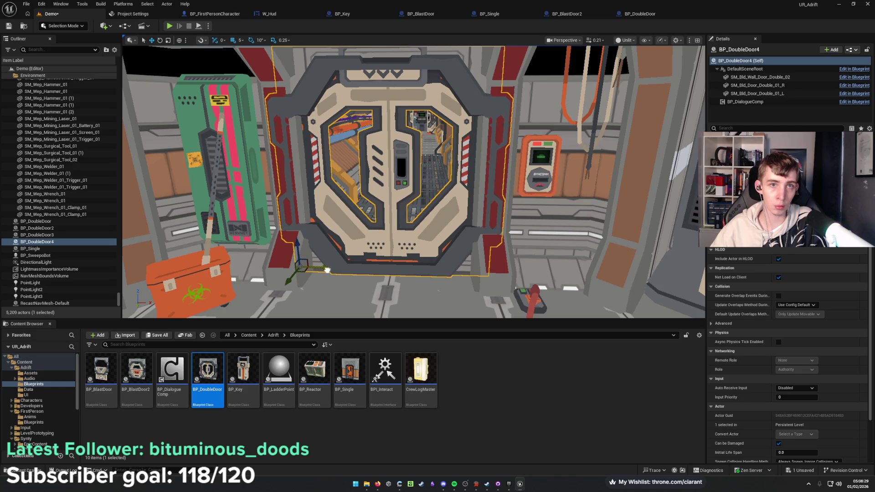
{"action": "left_click_drag", "start_coordinate": [289, 284], "coordinate": [293, 279]}
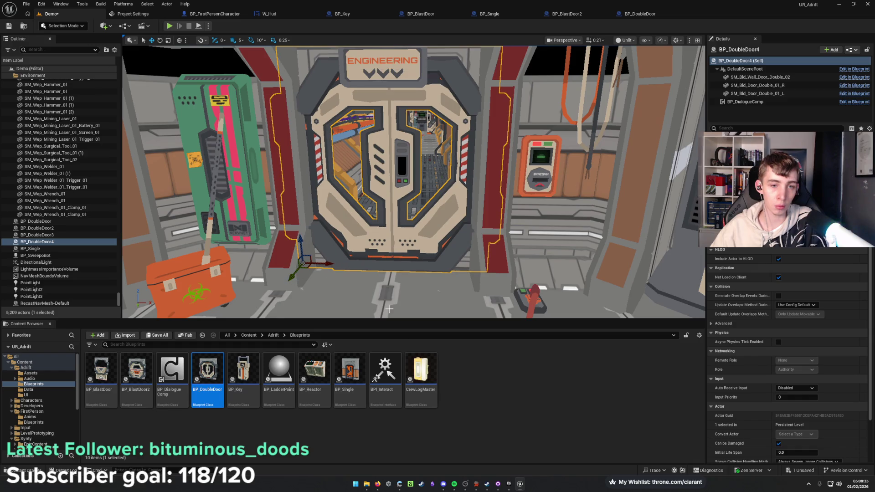
{"action": "key", "text": "f"}
{"action": "key", "text": "ctrl+s"}
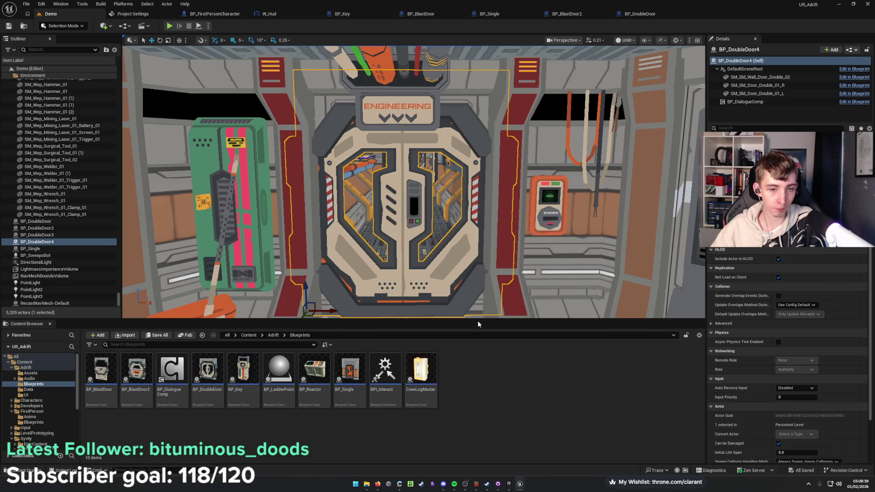
{"action": "mouse_move", "coordinate": [474, 292]}
{"action": "left_mouse_down"}
{"action": "mouse_move", "coordinate": [397, 237]}
{"action": "mouse_move", "coordinate": [501, 217]}
{"action": "mouse_move", "coordinate": [483, 218]}
{"action": "mouse_move", "coordinate": [528, 219]}
{"action": "mouse_move", "coordinate": [360, 233]}
{"action": "left_mouse_up"}
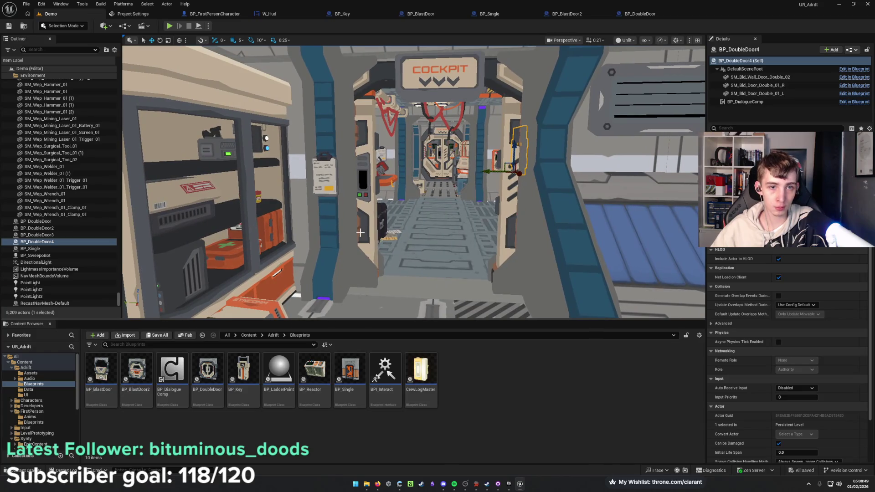
Delete the static Cockpit door panels and their surrounding frame.
{"action": "left_click", "coordinate": [360, 232]}
{"action": "left_click", "coordinate": [505, 272], "text": "ctrl"}
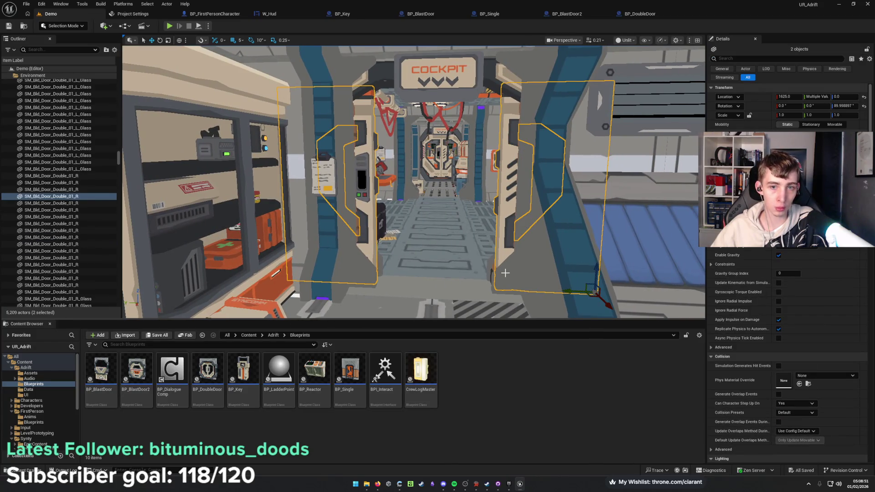
{"action": "scroll", "coordinate": [493, 269], "scroll_direction": "down", "scroll_amount": 2}
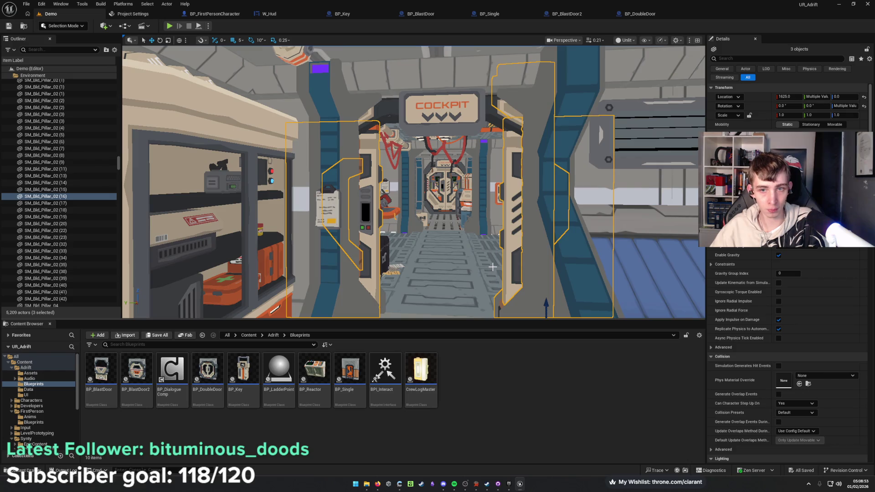
{"action": "scroll", "coordinate": [413, 182], "scroll_direction": "up", "scroll_amount": 2}
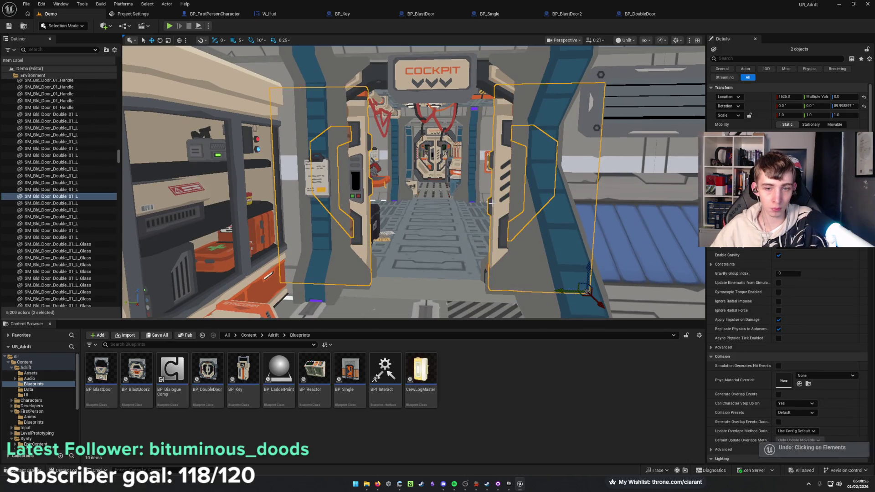
{"action": "left_click", "coordinate": [486, 78], "text": "ctrl"}
{"action": "key", "text": "Delete"}
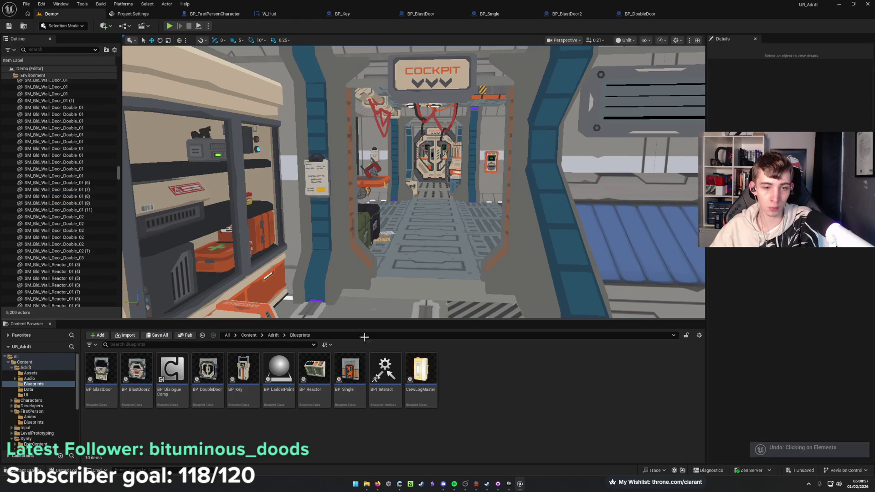
Place BP_DoubleDoor5 centred in the Cockpit doorway, save, and collapse the Environment folder.
{"action": "mouse_move", "coordinate": [218, 370]}
{"action": "left_mouse_down"}
{"action": "mouse_move", "coordinate": [413, 285]}
{"action": "mouse_move", "coordinate": [451, 291]}
{"action": "mouse_move", "coordinate": [464, 283]}
{"action": "left_mouse_up"}
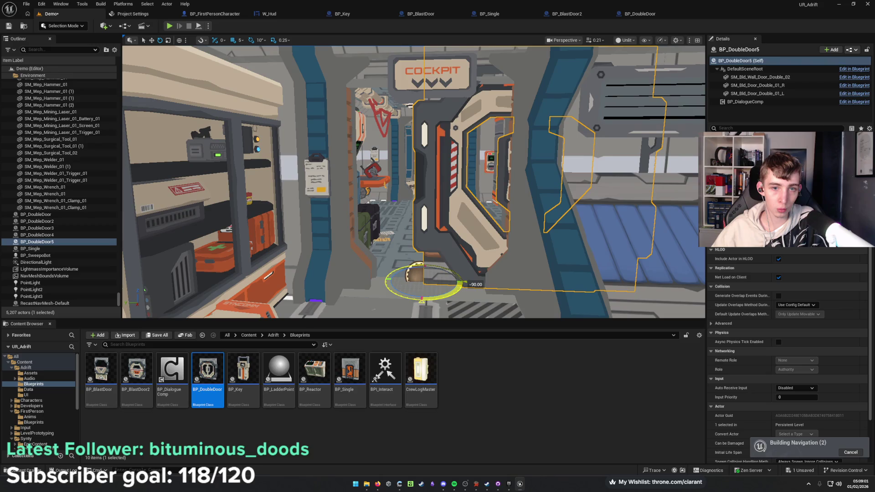
{"action": "left_click_drag", "start_coordinate": [398, 280], "coordinate": [310, 285]}
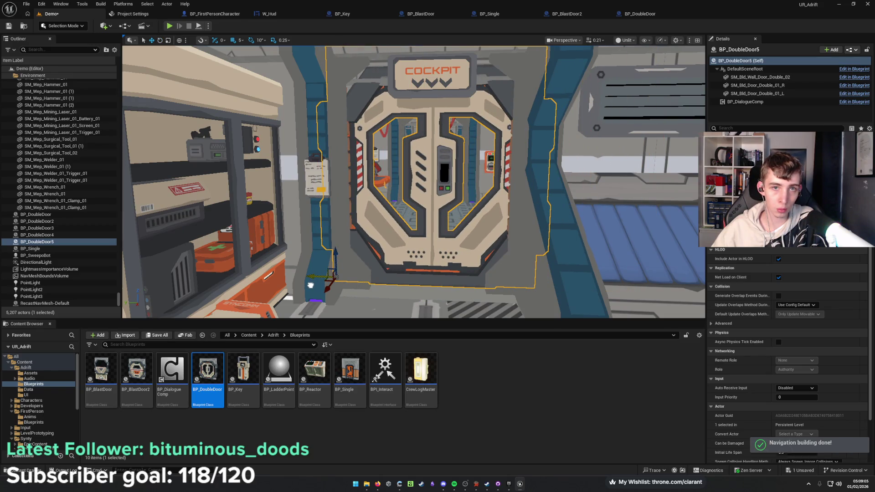
{"action": "mouse_move", "coordinate": [377, 280]}
{"action": "left_mouse_down"}
{"action": "mouse_move", "coordinate": [346, 269]}
{"action": "mouse_move", "coordinate": [374, 255]}
{"action": "mouse_move", "coordinate": [392, 214]}
{"action": "mouse_move", "coordinate": [369, 278]}
{"action": "mouse_move", "coordinate": [310, 276]}
{"action": "mouse_move", "coordinate": [379, 279]}
{"action": "left_mouse_up"}
{"action": "left_click_drag", "start_coordinate": [471, 225], "coordinate": [467, 226]}
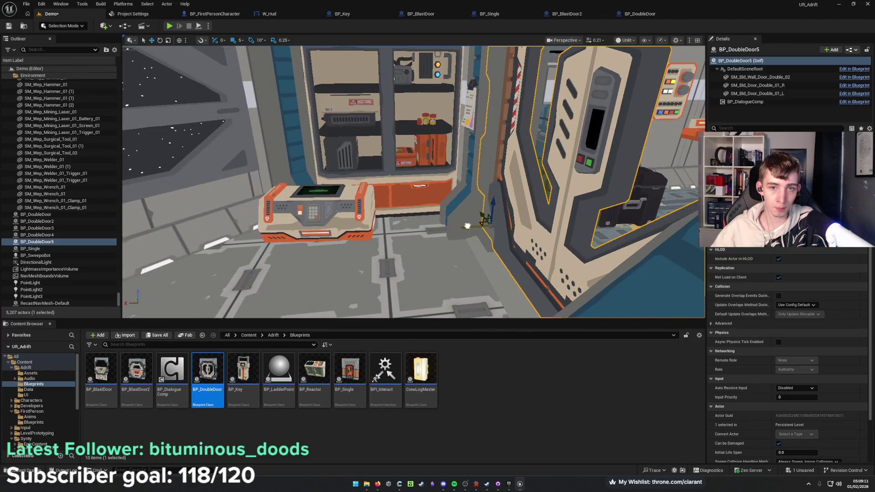
{"action": "left_click_drag", "start_coordinate": [403, 263], "coordinate": [361, 273]}
{"action": "key", "text": "ctrl+s"}
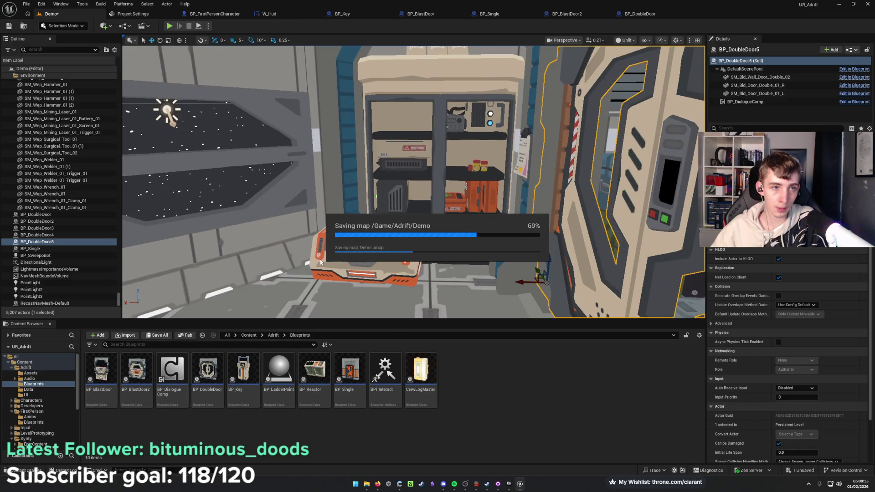
{"action": "key", "text": "f"}
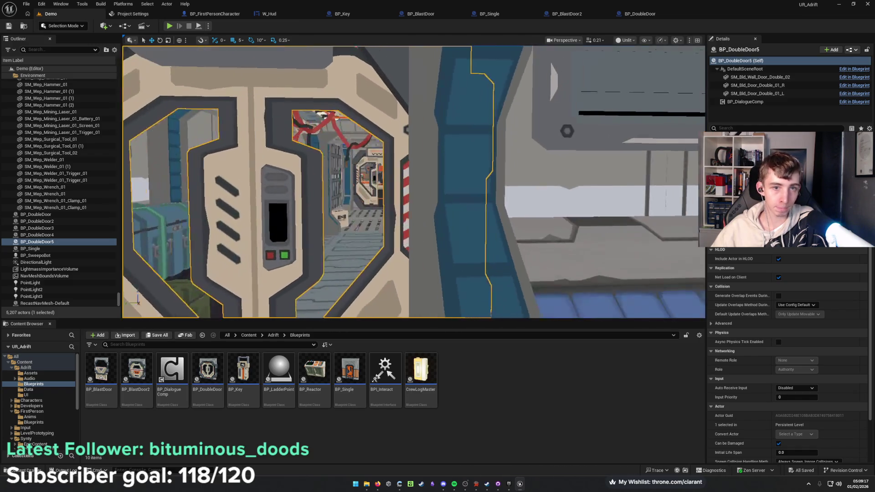
{"action": "left_click", "coordinate": [16, 77]}
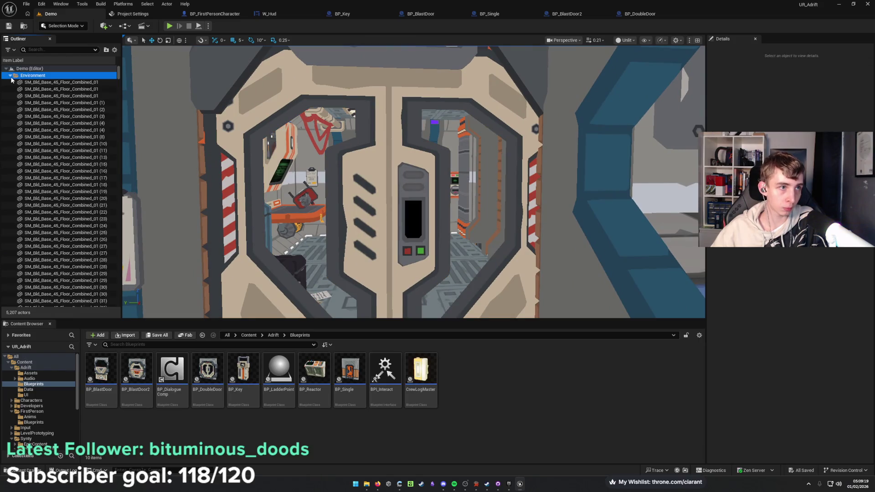
{"action": "left_click", "coordinate": [11, 76]}
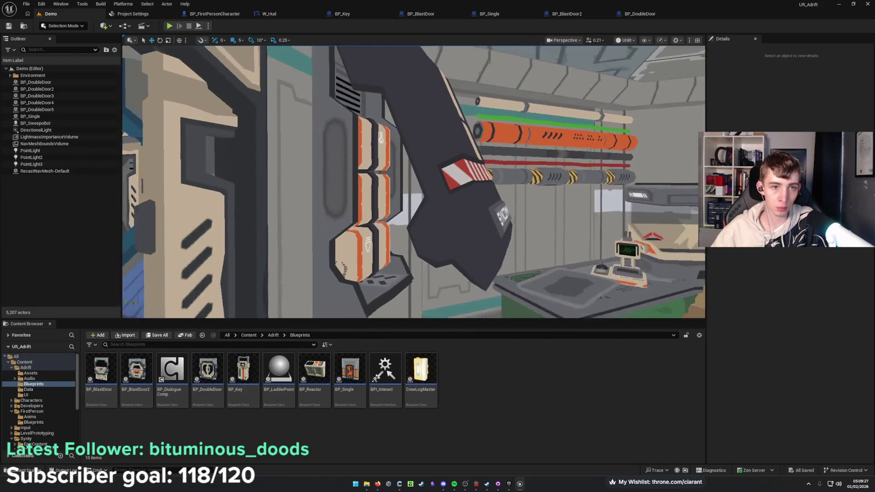
Rotate the ration-hub lid -30 degrees, set rotation snap to 5°, and save.
{"action": "left_click", "coordinate": [445, 208]}
{"action": "key", "text": "e"}
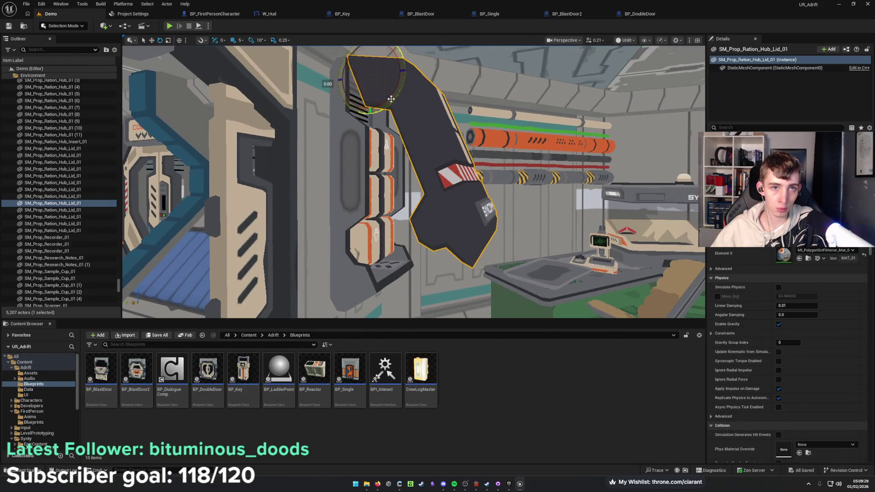
{"action": "mouse_move", "coordinate": [390, 99]}
{"action": "left_mouse_down"}
{"action": "mouse_move", "coordinate": [371, 108]}
{"action": "mouse_move", "coordinate": [396, 93]}
{"action": "left_mouse_up"}
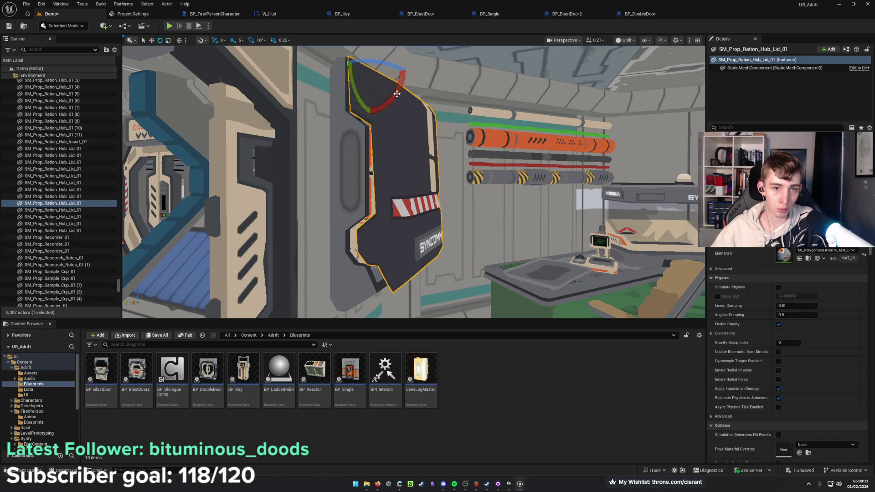
{"action": "left_click", "coordinate": [260, 41]}
{"action": "left_click", "coordinate": [271, 63]}
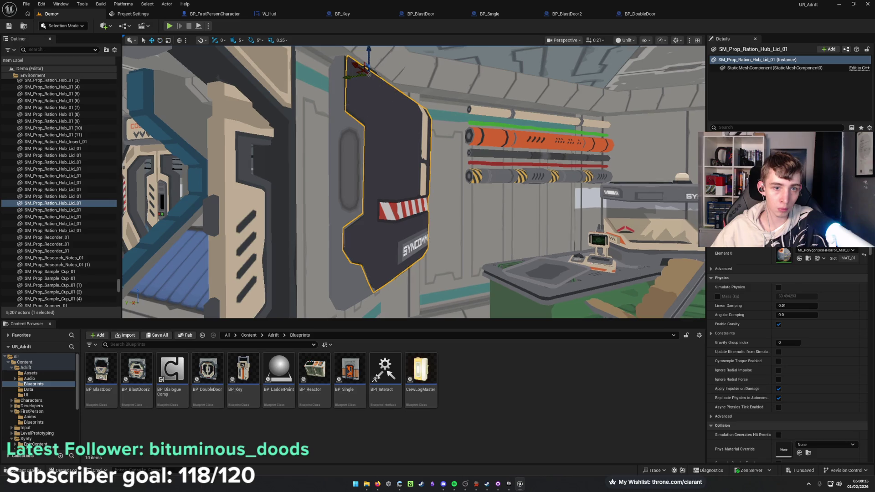
{"action": "mouse_move", "coordinate": [430, 239]}
{"action": "left_mouse_down"}
{"action": "mouse_move", "coordinate": [451, 255]}
{"action": "mouse_move", "coordinate": [430, 239]}
{"action": "left_mouse_up"}
{"action": "key", "text": "ctrl+s"}
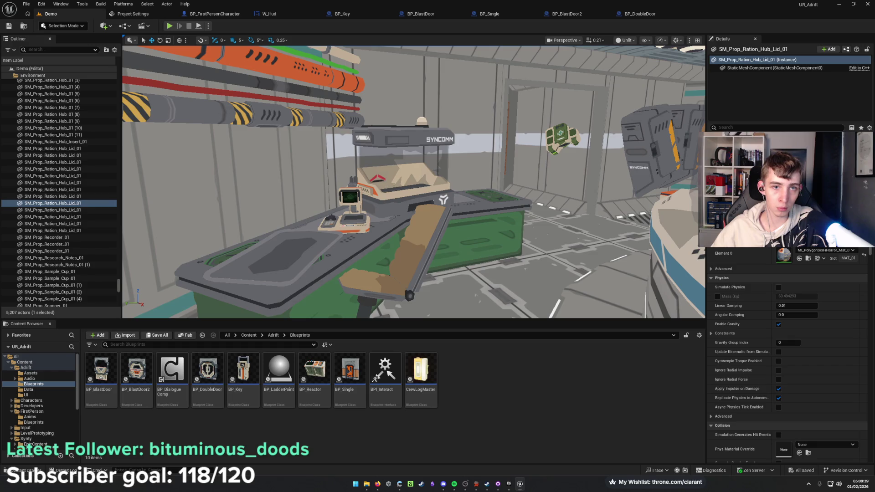
Delete the broken specimen chamber's glass, frame and ceiling light, then save.
{"action": "left_click", "coordinate": [390, 157]}
{"action": "left_click", "coordinate": [393, 140], "text": "ctrl"}
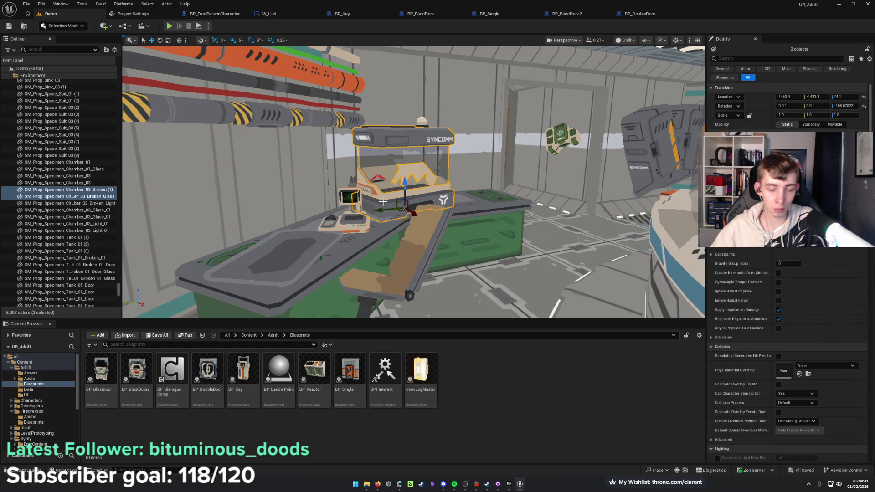
{"action": "key", "text": "Delete"}
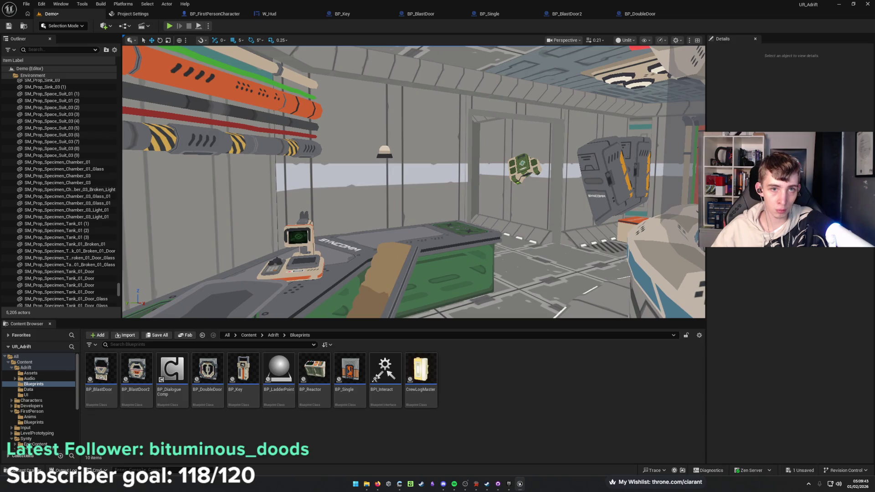
{"action": "left_click", "coordinate": [385, 153]}
{"action": "key", "text": "Delete"}
{"action": "key", "text": "ctrl+s"}
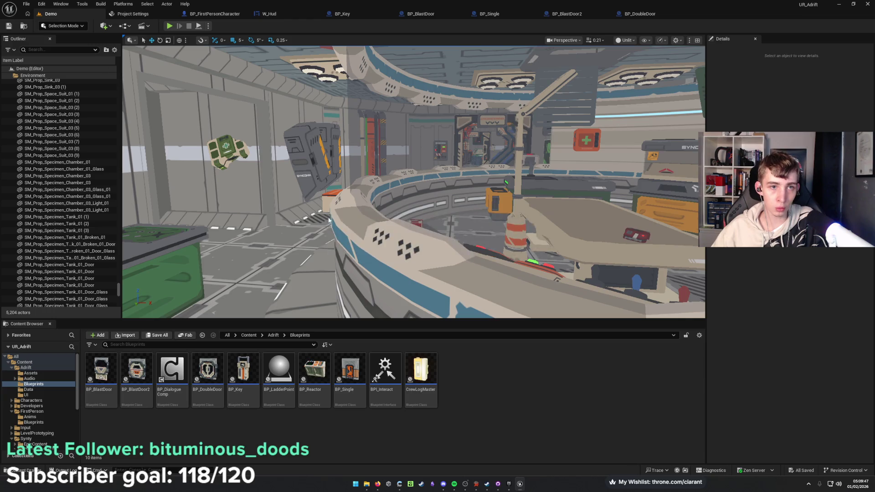
Delete the floating medkit, a floating object, the food ration and a specimen chamber.
{"action": "left_click_drag", "start_coordinate": [323, 231], "coordinate": [372, 186]}
{"action": "left_click", "coordinate": [432, 176]}
{"action": "key", "text": "Delete"}
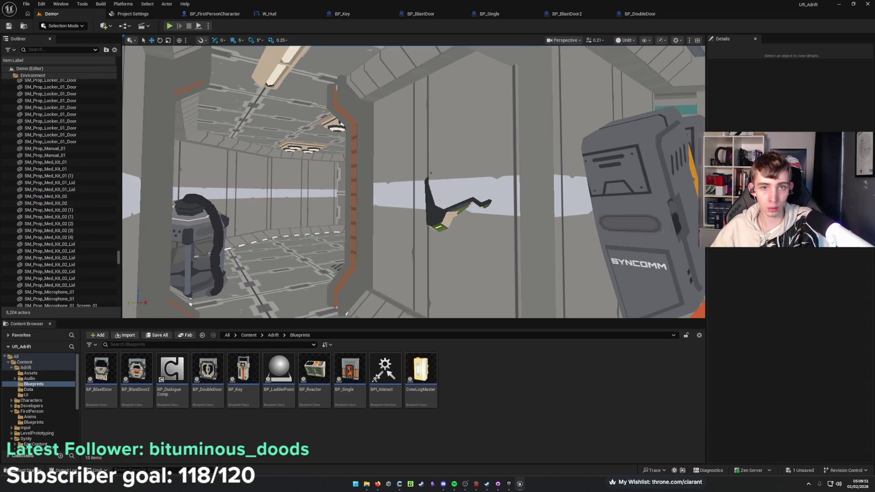
{"action": "left_click", "coordinate": [456, 200]}
{"action": "key", "text": "Delete"}
{"action": "left_click_drag", "start_coordinate": [456, 200], "coordinate": [380, 168]}
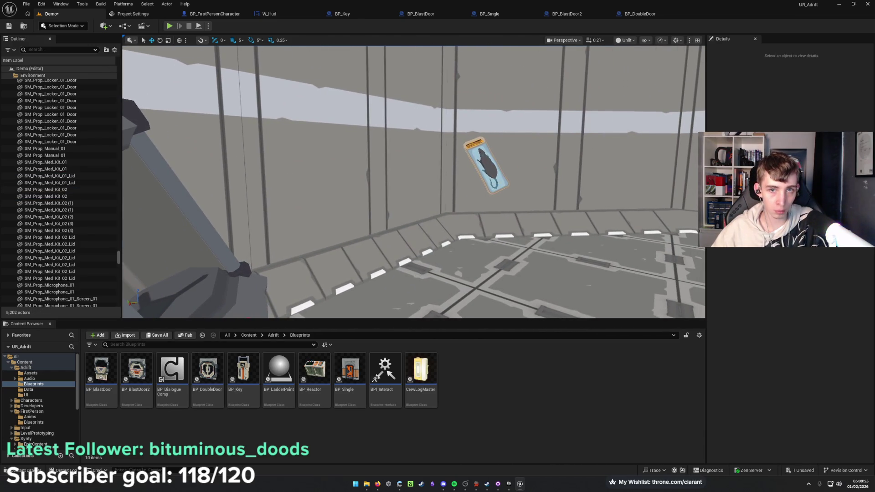
{"action": "left_click", "coordinate": [485, 166]}
{"action": "key", "text": "Delete"}
{"action": "left_click", "coordinate": [448, 196]}
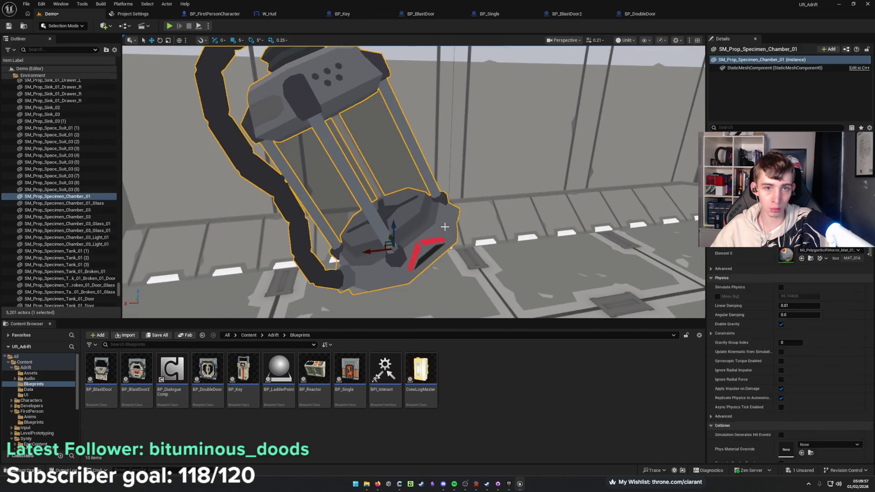
{"action": "key", "text": "Delete"}
Delete the two glass panels, the dark square frame and two leftover props.
{"action": "mouse_move", "coordinate": [373, 205]}
{"action": "left_mouse_down"}
{"action": "mouse_move", "coordinate": [349, 223]}
{"action": "mouse_move", "coordinate": [355, 246]}
{"action": "mouse_move", "coordinate": [404, 217]}
{"action": "left_mouse_up"}
{"action": "left_click", "coordinate": [348, 223]}
{"action": "key", "text": "Delete"}
{"action": "left_click", "coordinate": [524, 218]}
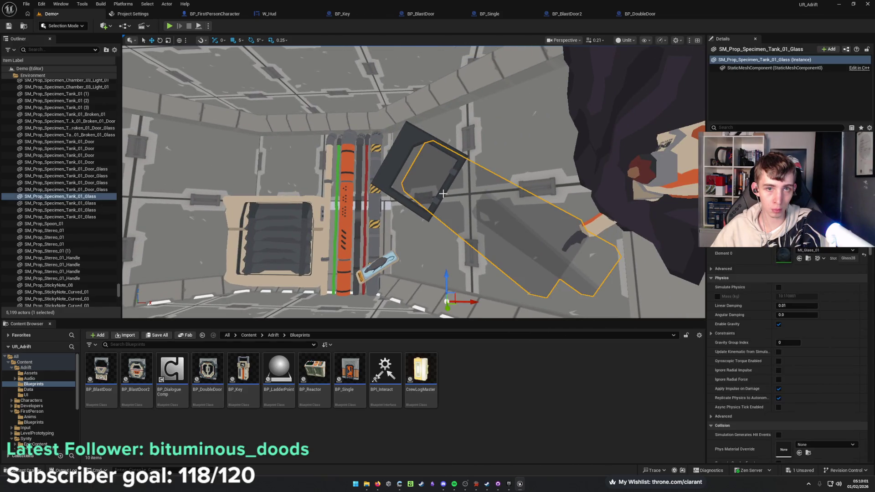
{"action": "key", "text": "Delete"}
{"action": "left_click", "coordinate": [419, 173]}
{"action": "key", "text": "Delete"}
{"action": "left_click", "coordinate": [351, 205]}
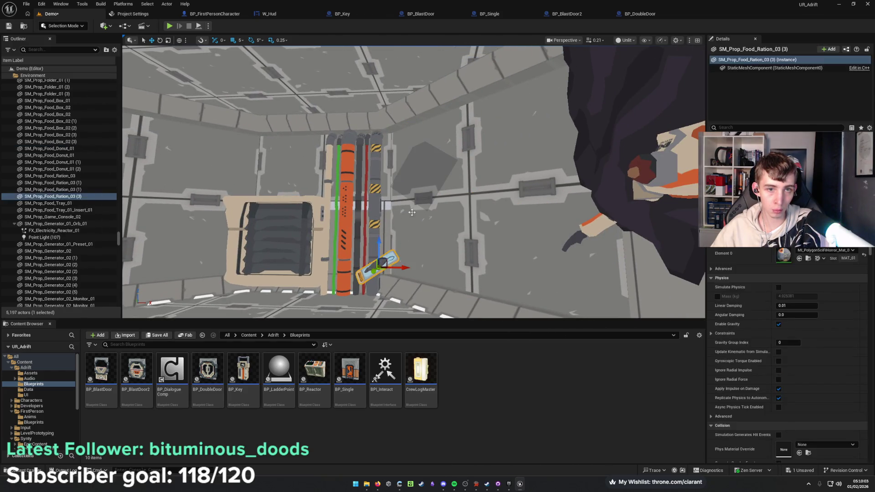
{"action": "key", "text": "Delete"}
{"action": "left_click", "coordinate": [424, 169]}
{"action": "key", "text": "Delete"}
Delete the dark creature figure from the corridor.
{"action": "left_click_drag", "start_coordinate": [424, 169], "coordinate": [439, 191]}
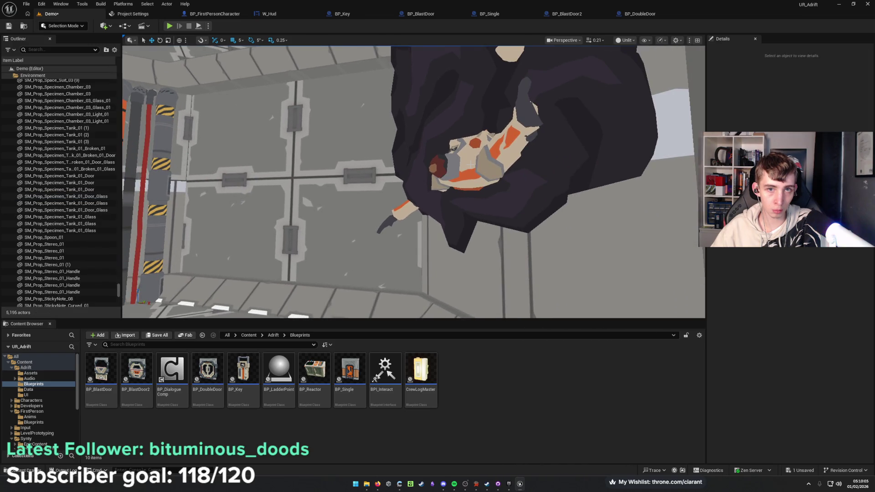
{"action": "left_click", "coordinate": [471, 164]}
{"action": "key", "text": "Delete"}
{"action": "mouse_move", "coordinate": [471, 164]}
{"action": "left_mouse_down"}
{"action": "mouse_move", "coordinate": [437, 205]}
{"action": "mouse_move", "coordinate": [433, 169]}
{"action": "mouse_move", "coordinate": [378, 172]}
{"action": "mouse_move", "coordinate": [427, 204]}
{"action": "left_mouse_up"}
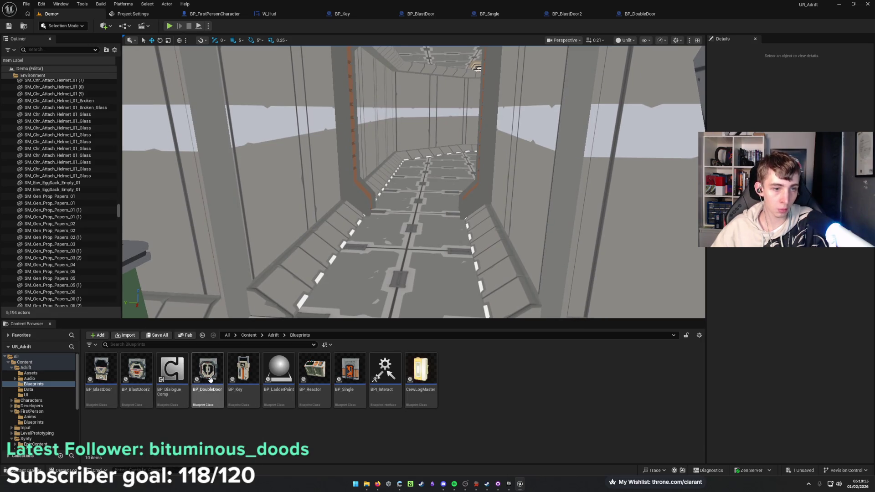
Place BP_DoubleDoor6 in the corridor, turn it to span the opening, and save.
{"action": "mouse_move", "coordinate": [211, 379]}
{"action": "mouse_move", "coordinate": [211, 379]}
{"action": "left_mouse_down"}
{"action": "mouse_move", "coordinate": [224, 215]}
{"action": "mouse_move", "coordinate": [400, 221]}
{"action": "mouse_move", "coordinate": [405, 201]}
{"action": "mouse_move", "coordinate": [407, 211]}
{"action": "left_mouse_up"}
{"action": "key", "text": "e"}
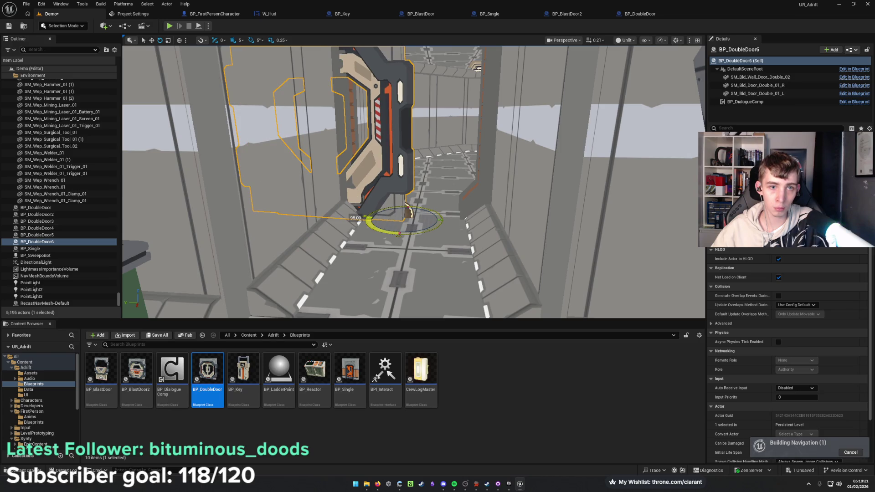
{"action": "scroll", "coordinate": [407, 211], "scroll_direction": "up", "scroll_amount": 3}
{"action": "key", "text": "w"}
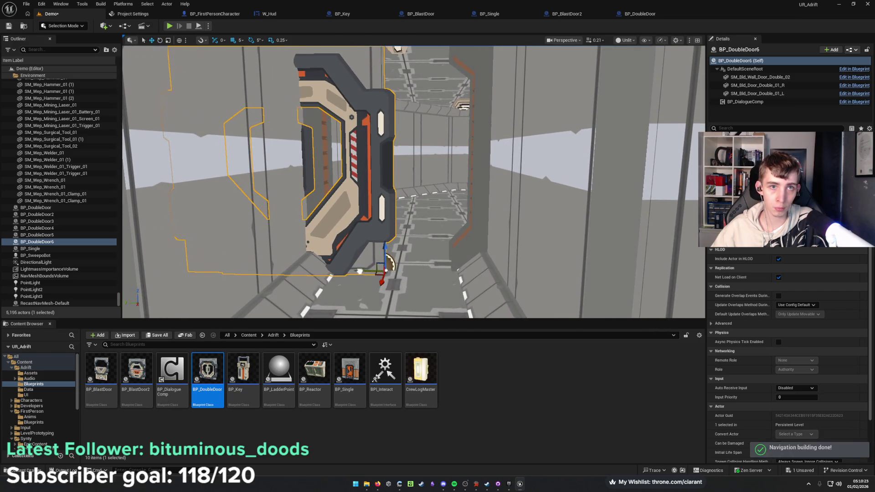
{"action": "mouse_move", "coordinate": [360, 271]}
{"action": "left_mouse_down"}
{"action": "mouse_move", "coordinate": [468, 269]}
{"action": "mouse_move", "coordinate": [464, 239]}
{"action": "mouse_move", "coordinate": [420, 234]}
{"action": "left_mouse_up"}
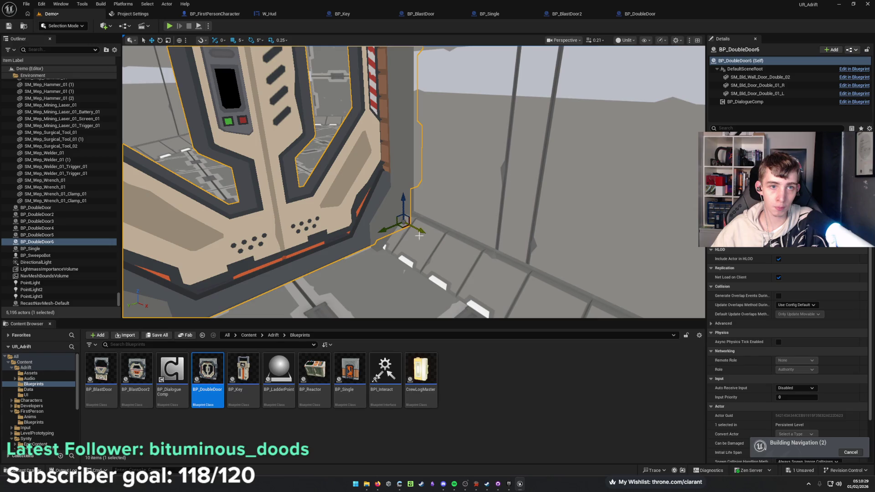
{"action": "key", "text": "f"}
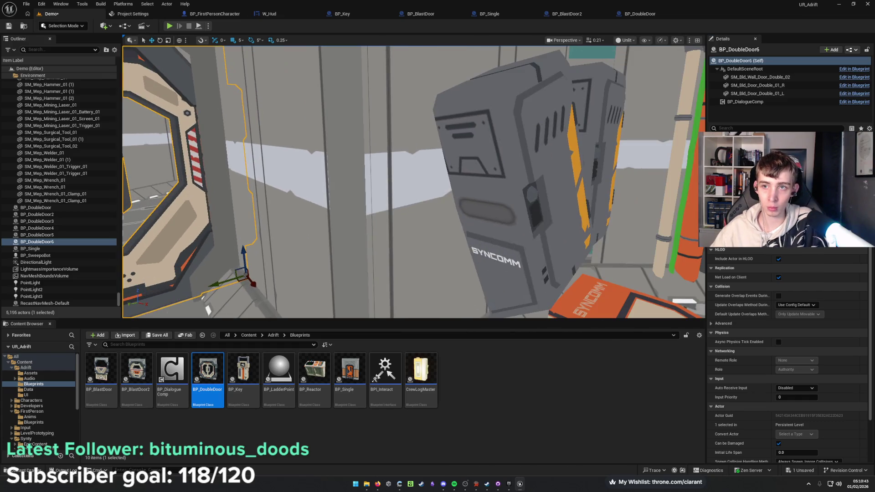
{"action": "key", "text": "ctrl+s"}
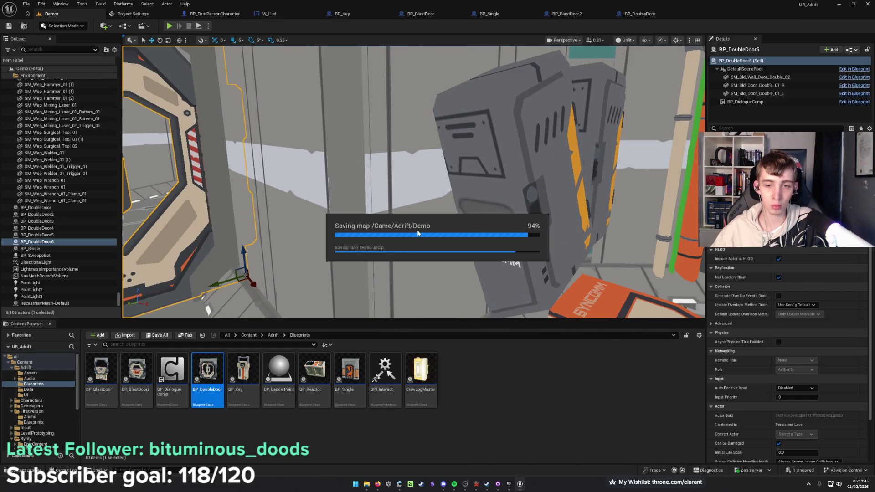
{"action": "left_click_drag", "start_coordinate": [417, 233], "coordinate": [378, 221]}
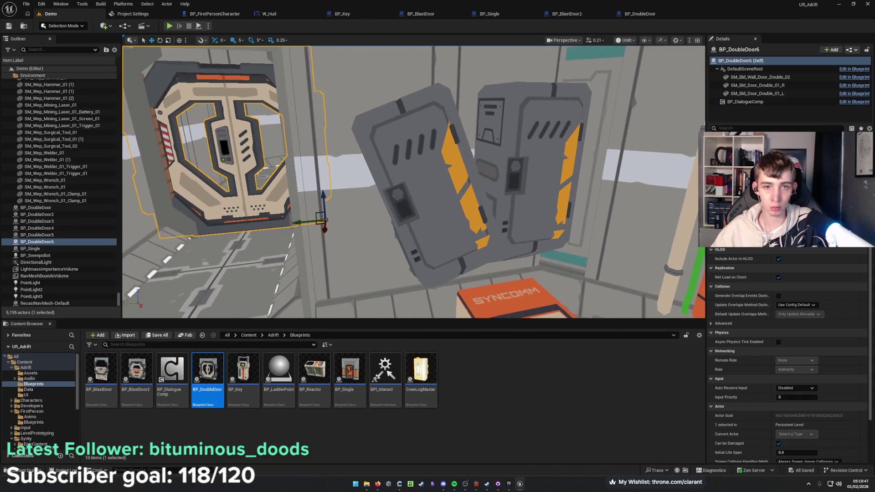
Tilt the locker door pieces upright and slide them against the wall, then save.
{"action": "left_click", "coordinate": [465, 214]}
{"action": "left_click", "coordinate": [482, 259], "text": "ctrl"}
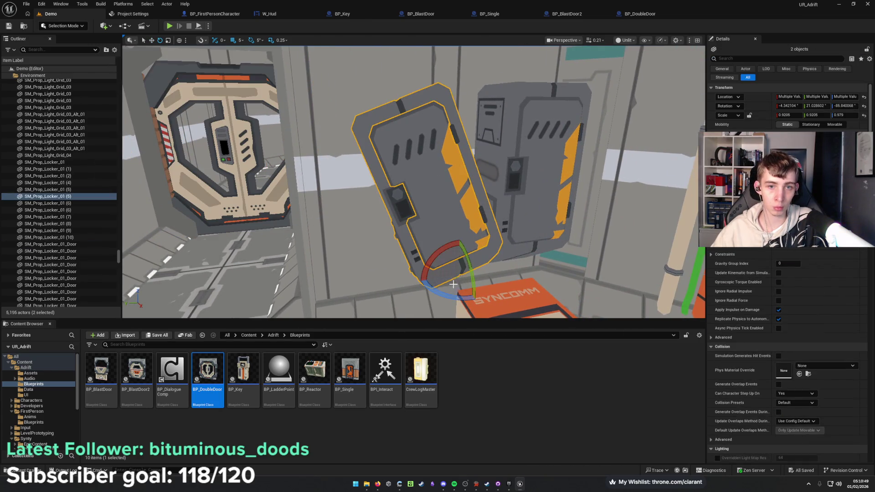
{"action": "key", "text": "ctrl+z"}
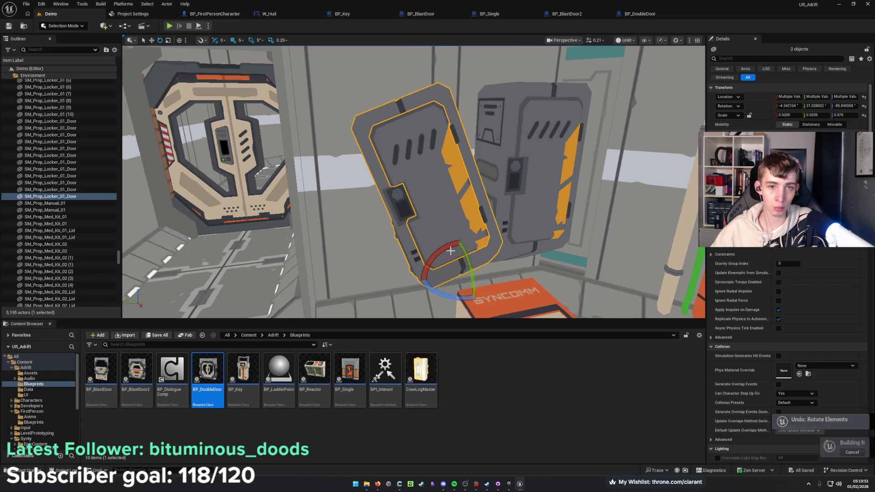
{"action": "left_click_drag", "start_coordinate": [462, 241], "coordinate": [469, 240]}
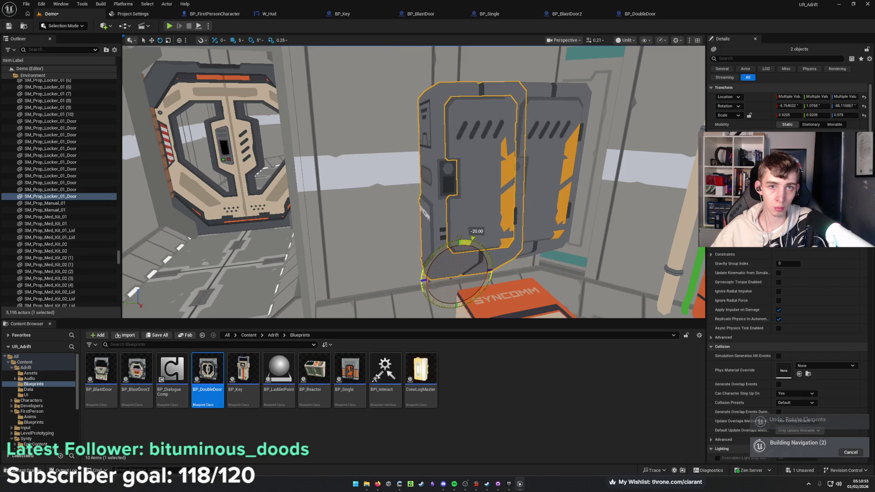
{"action": "left_click_drag", "start_coordinate": [432, 275], "coordinate": [399, 276]}
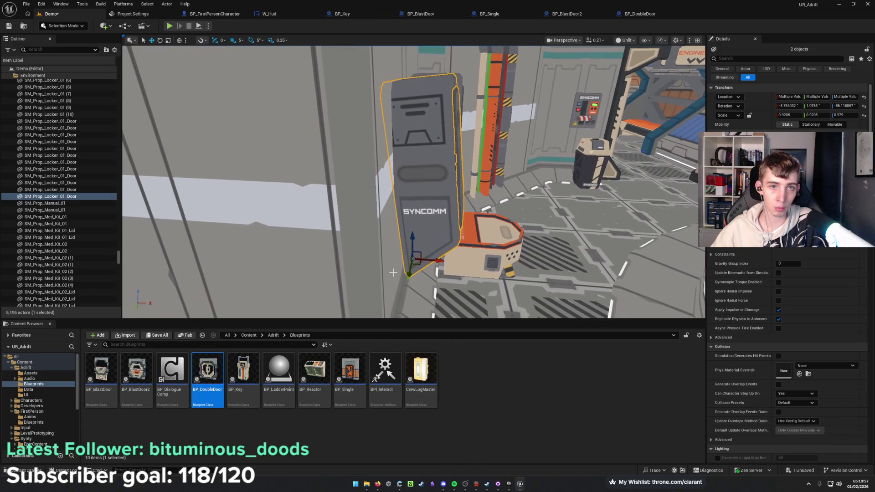
{"action": "left_click_drag", "start_coordinate": [440, 243], "coordinate": [443, 243]}
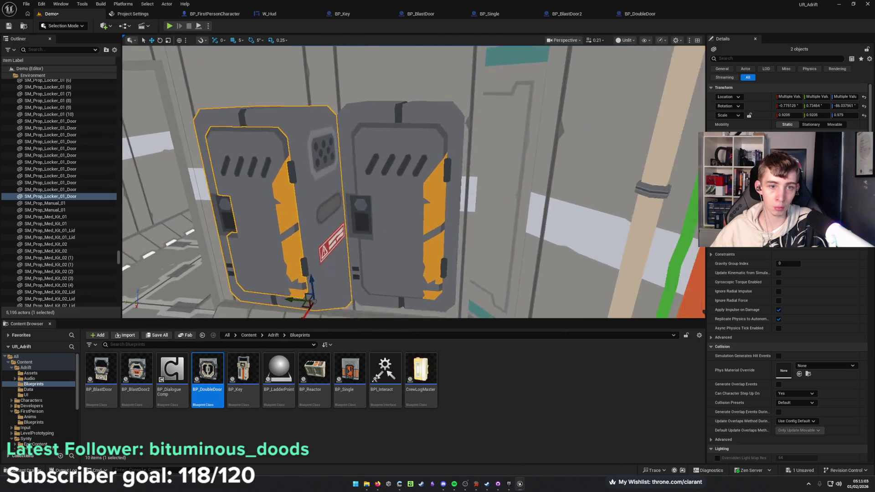
{"action": "key", "text": "f"}
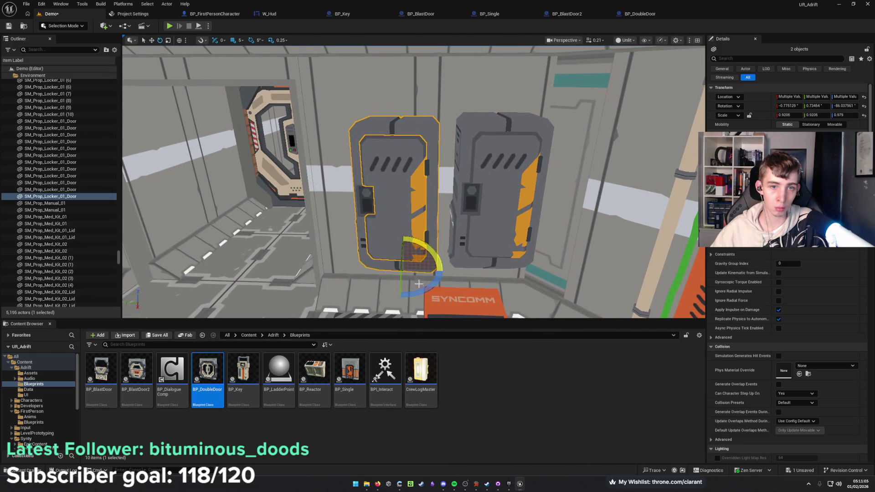
{"action": "left_click_drag", "start_coordinate": [423, 258], "coordinate": [423, 258]}
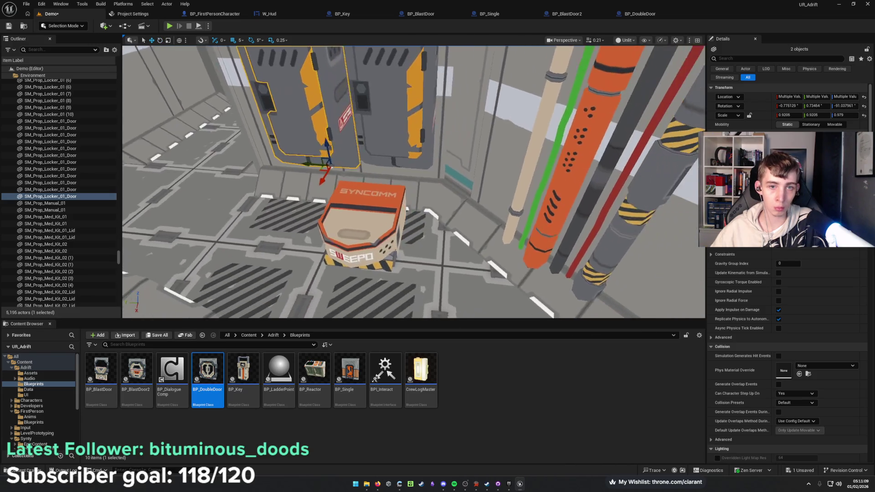
{"action": "key", "text": "ctrl+s"}
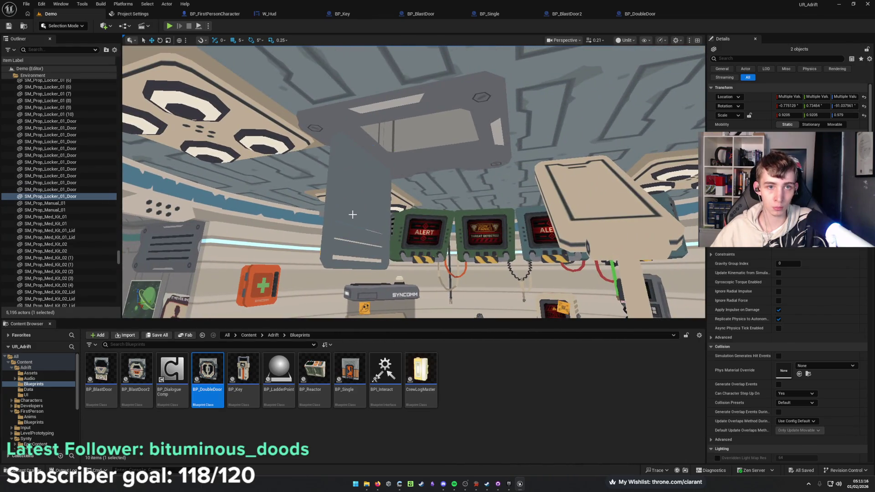
Rotate the ceiling vent door by 70 degrees and save the level.
{"action": "left_click", "coordinate": [352, 215]}
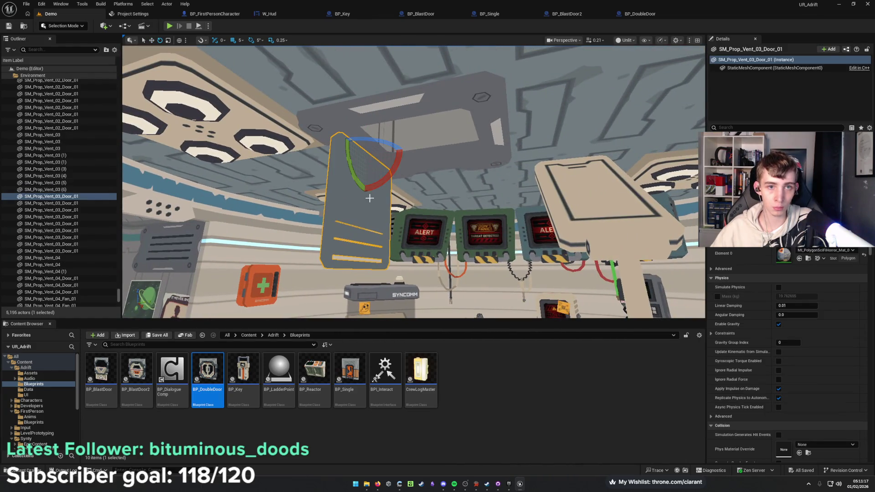
{"action": "left_click_drag", "start_coordinate": [385, 179], "coordinate": [338, 191]}
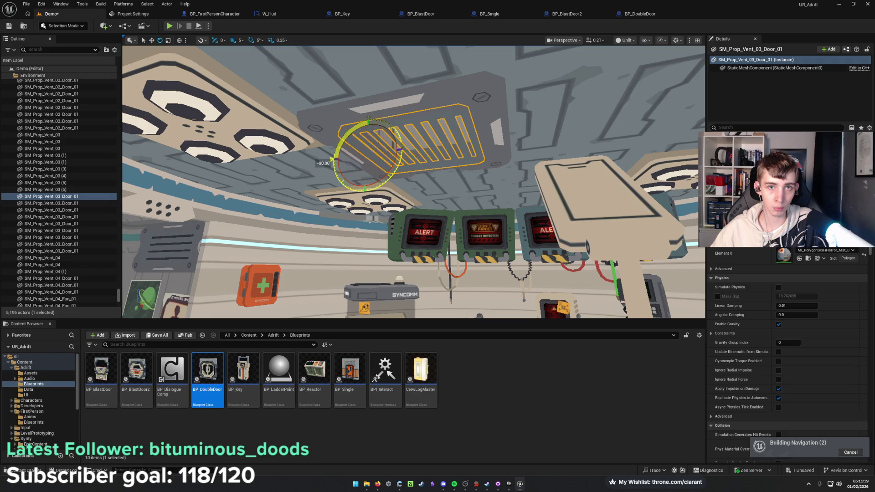
{"action": "left_click_drag", "start_coordinate": [385, 179], "coordinate": [383, 209]}
{"action": "key", "text": "ctrl+s"}
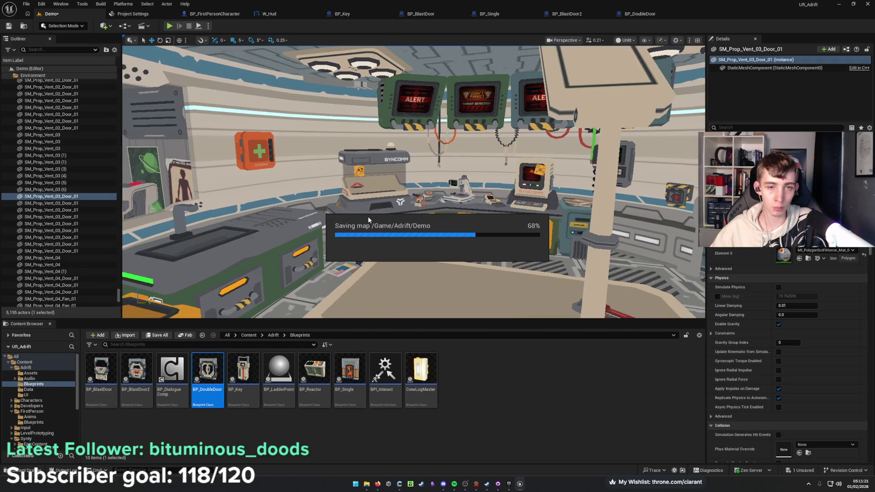
{"action": "mouse_move", "coordinate": [338, 239]}
{"action": "left_mouse_down"}
{"action": "mouse_move", "coordinate": [338, 211]}
{"action": "mouse_move", "coordinate": [410, 215]}
{"action": "mouse_move", "coordinate": [401, 215]}
{"action": "mouse_move", "coordinate": [400, 278]}
{"action": "mouse_move", "coordinate": [367, 237]}
{"action": "mouse_move", "coordinate": [390, 230]}
{"action": "left_mouse_up"}
Rotate the wall vent cover shut over its opening, save, and delete the selected actor.
{"action": "left_click", "coordinate": [410, 215]}
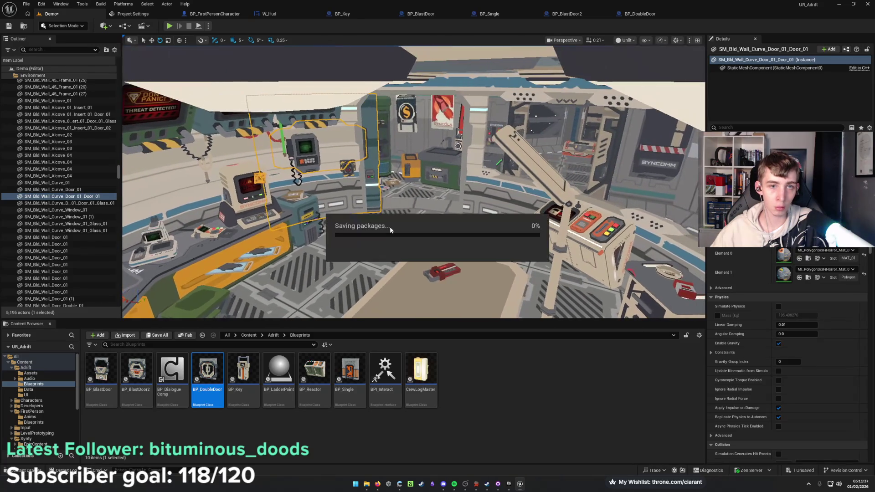
{"action": "mouse_move", "coordinate": [369, 192]}
{"action": "left_mouse_down"}
{"action": "mouse_move", "coordinate": [385, 175]}
{"action": "mouse_move", "coordinate": [378, 142]}
{"action": "mouse_move", "coordinate": [392, 143]}
{"action": "mouse_move", "coordinate": [375, 144]}
{"action": "mouse_move", "coordinate": [397, 132]}
{"action": "left_mouse_up"}
{"action": "left_click", "coordinate": [382, 180]}
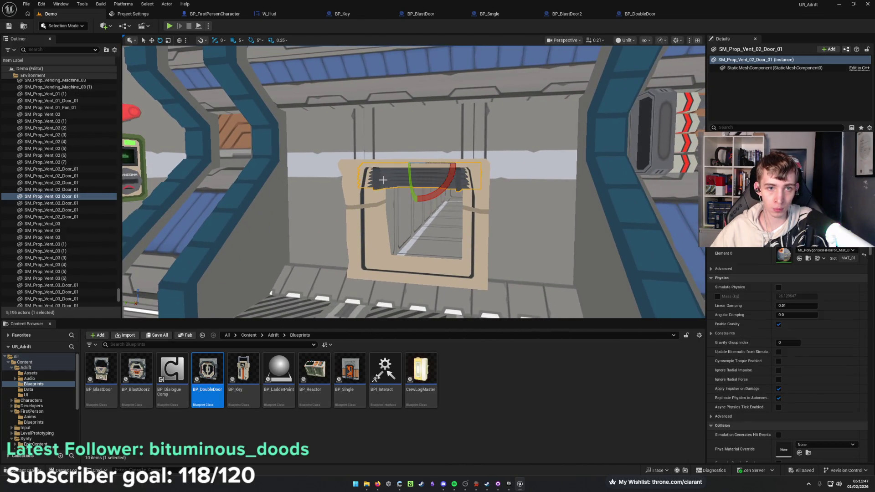
{"action": "left_click_drag", "start_coordinate": [409, 185], "coordinate": [406, 184]}
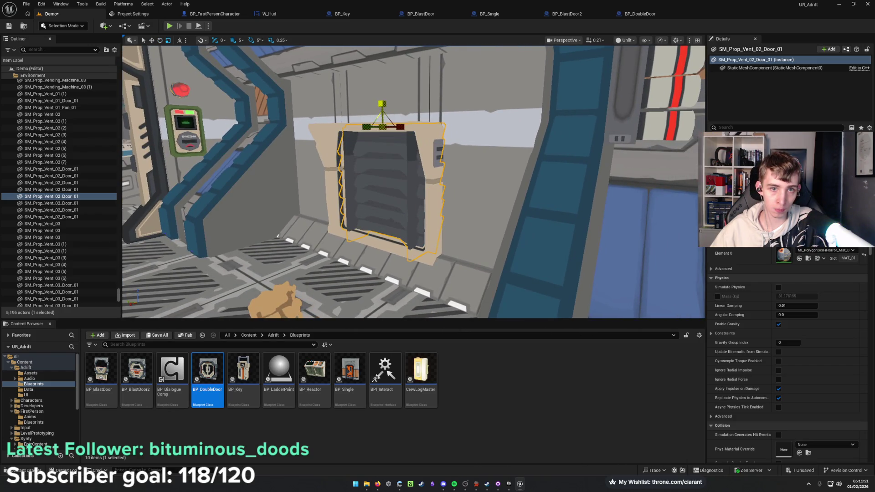
{"action": "key", "text": "ctrl+s"}
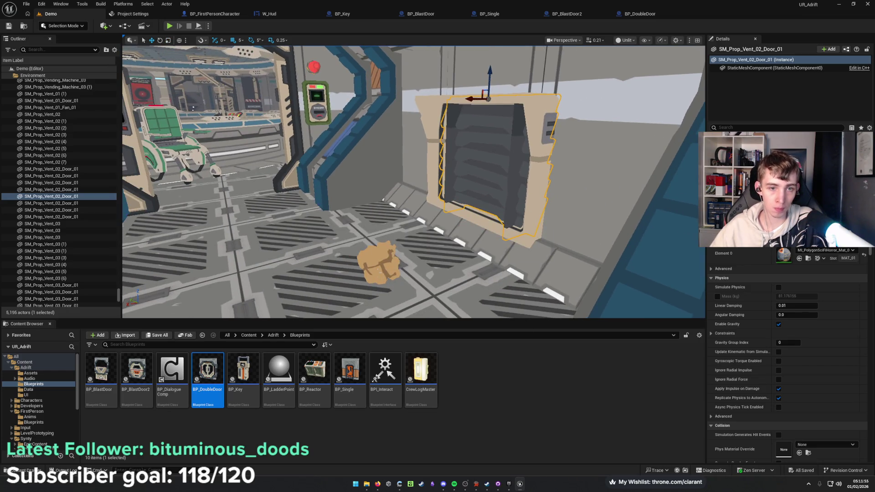
{"action": "key", "text": "Delete"}
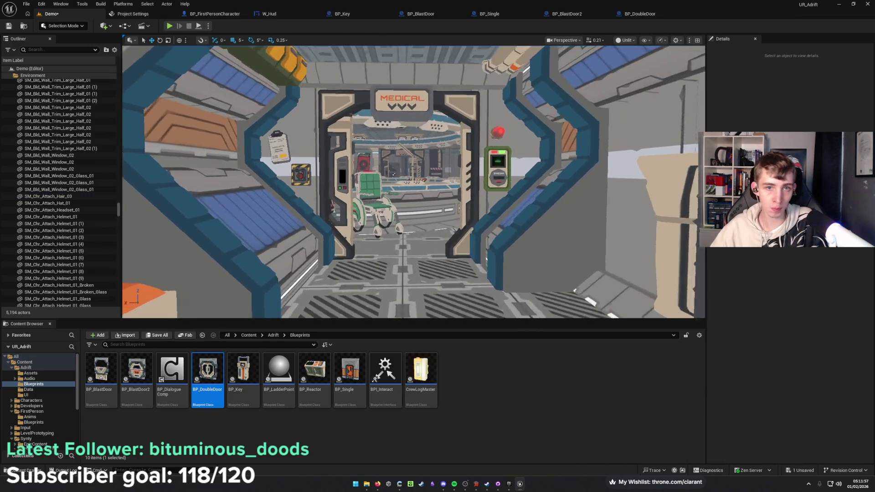
Delete the Medical doorway's static double door: left panel, right panel and frame.
{"action": "key", "text": "w"}
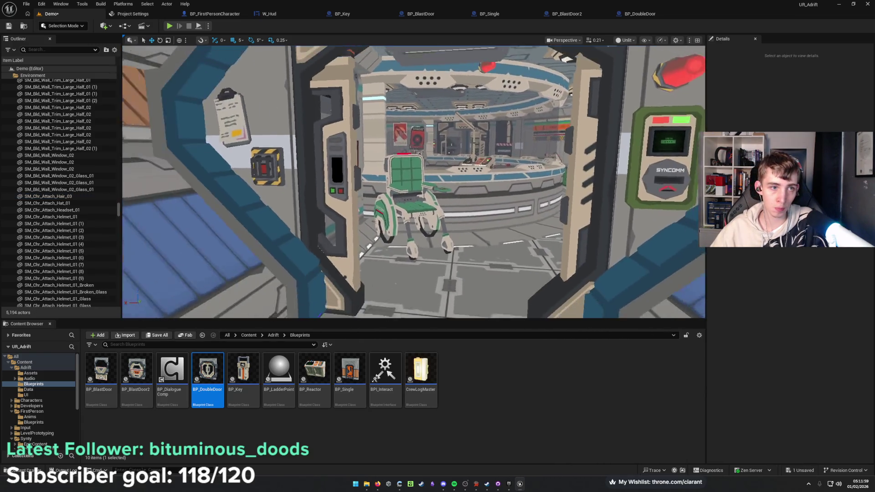
{"action": "key", "text": "w"}
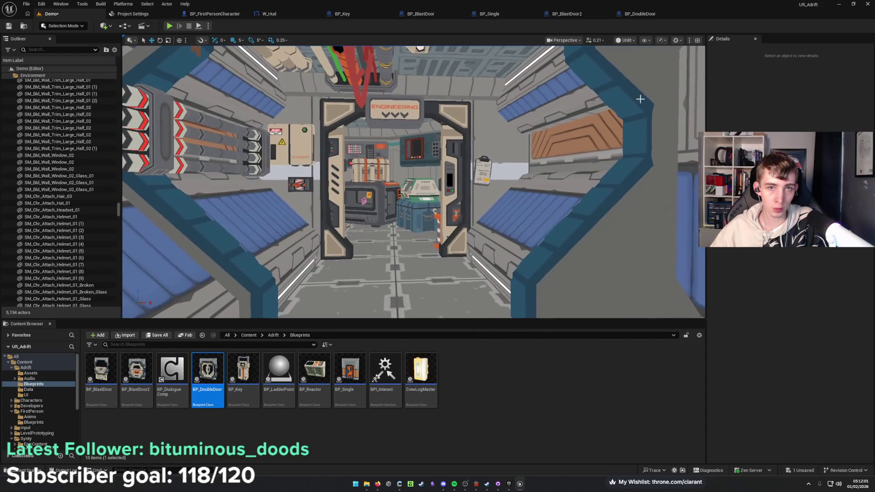
{"action": "key", "text": "w"}
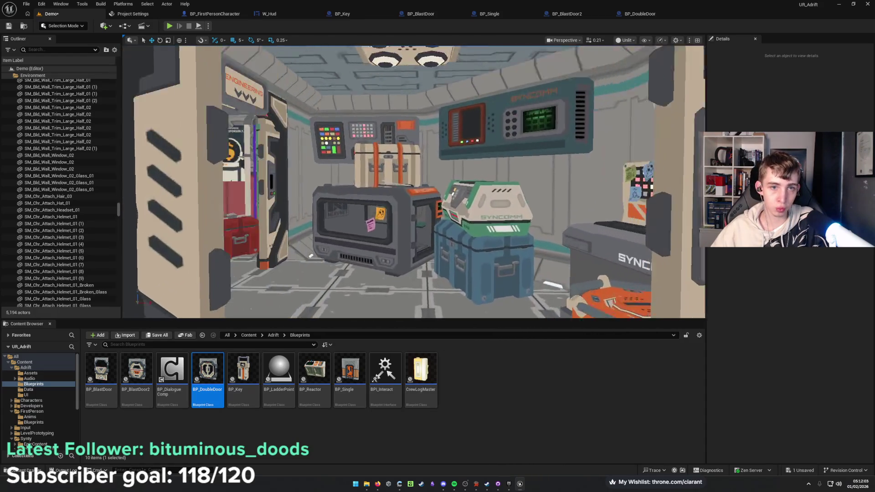
{"action": "key", "text": "w"}
{"action": "key", "text": "w"}
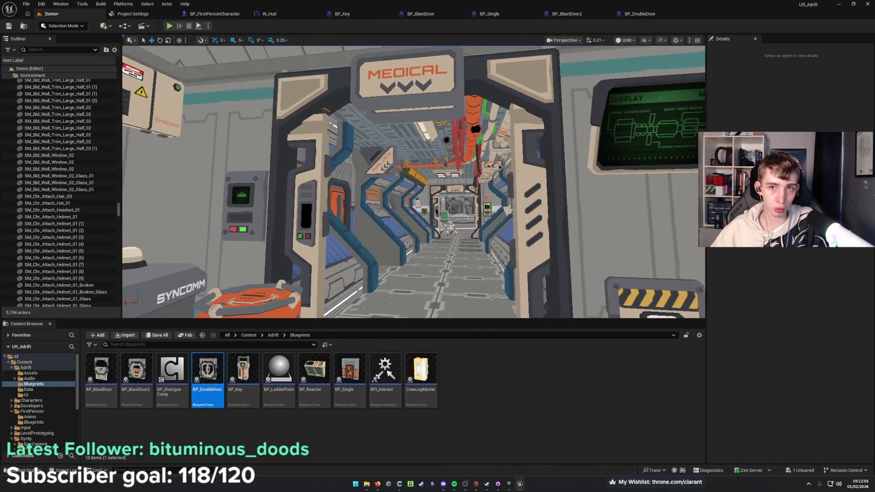
{"action": "key", "text": "w"}
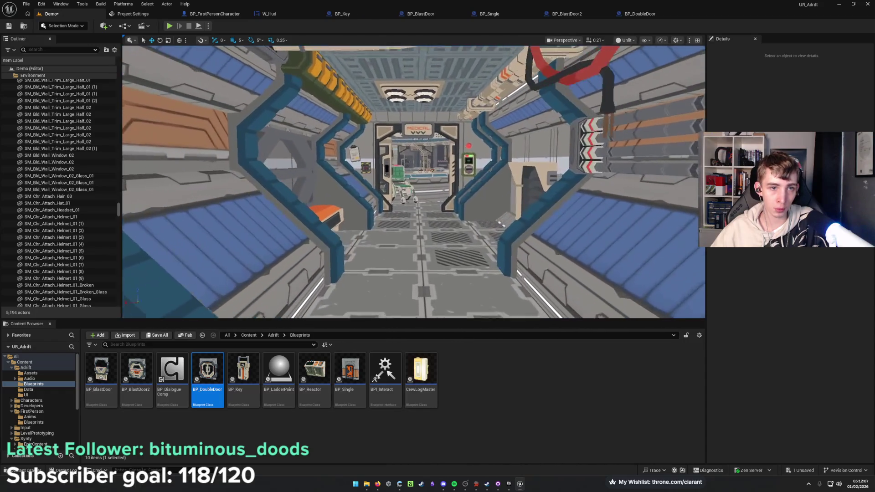
{"action": "key", "text": "w"}
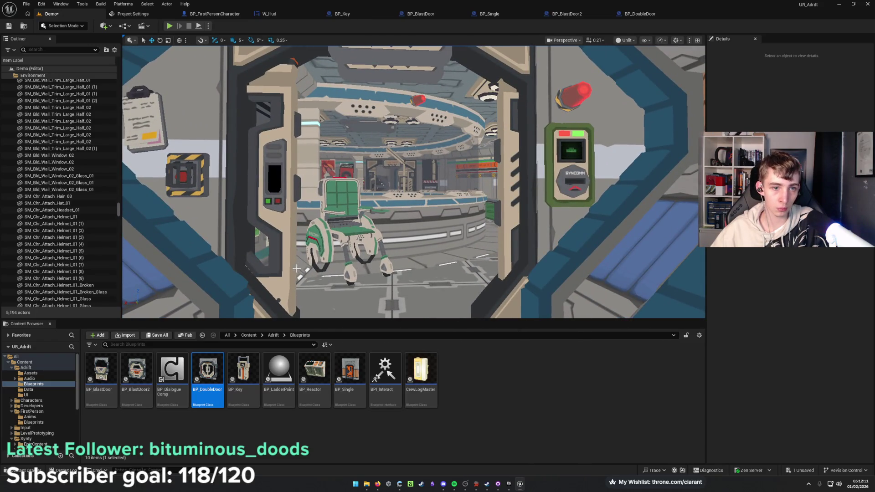
{"action": "left_click", "coordinate": [290, 278]}
{"action": "left_click", "coordinate": [508, 253], "text": "ctrl"}
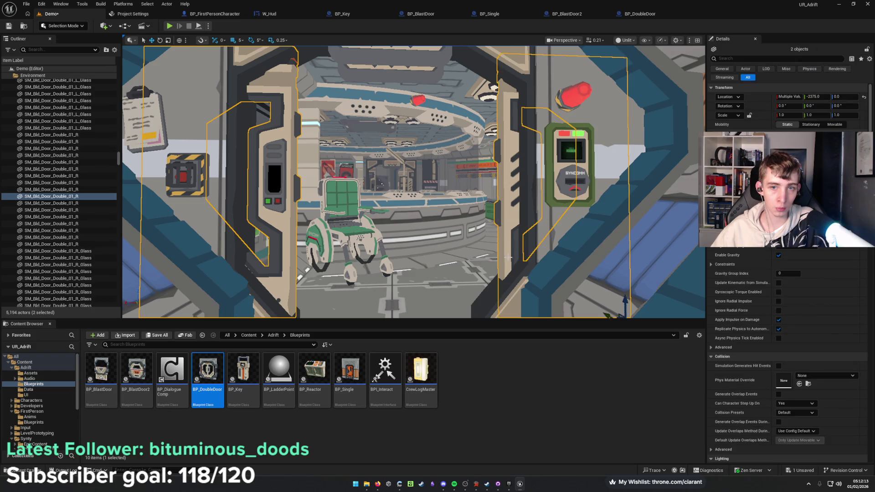
{"action": "left_click", "coordinate": [509, 299], "text": "ctrl"}
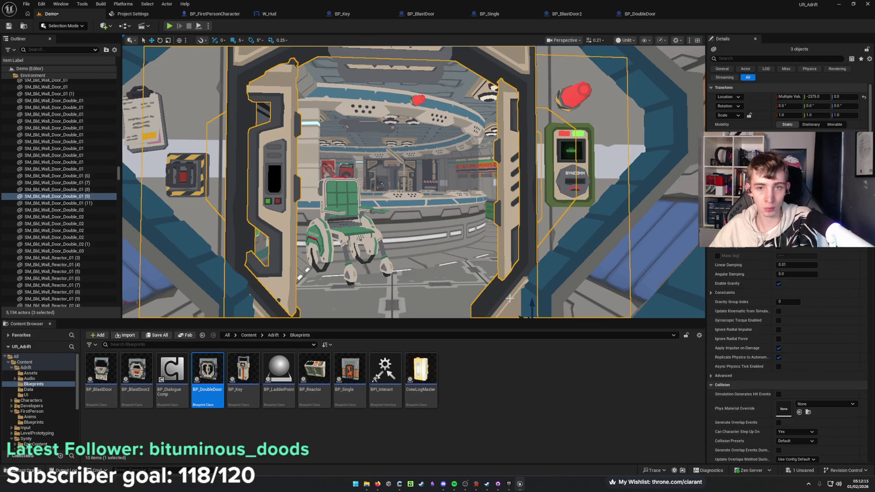
{"action": "key", "text": "Delete"}
Drag a BP_DoubleDoor blueprint into the empty Medical doorway.
{"action": "scroll", "coordinate": [395, 250], "scroll_direction": "up", "scroll_amount": 5}
{"action": "mouse_move", "coordinate": [207, 367]}
{"action": "left_mouse_down"}
{"action": "mouse_move", "coordinate": [392, 214]}
{"action": "mouse_move", "coordinate": [461, 201]}
{"action": "left_mouse_up"}
{"action": "left_click_drag", "start_coordinate": [518, 200], "coordinate": [519, 201]}
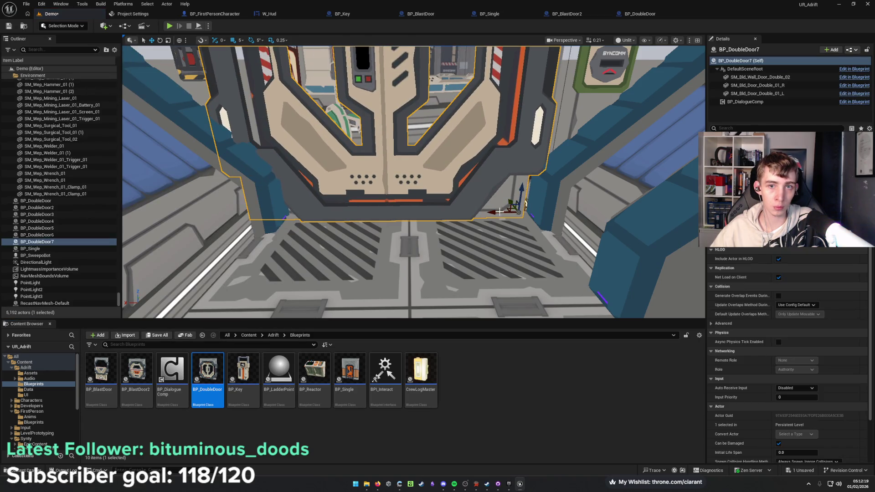
{"action": "scroll", "coordinate": [520, 213], "scroll_direction": "down", "scroll_amount": 8}
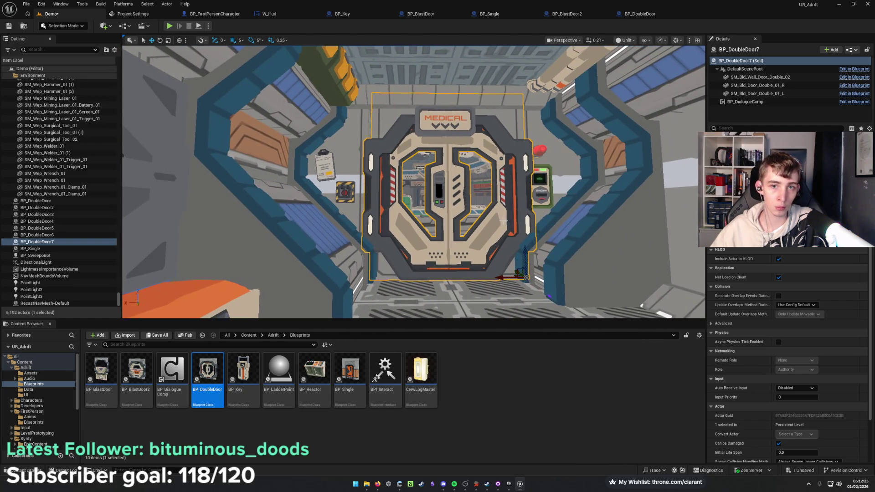
{"action": "scroll", "coordinate": [503, 220], "scroll_direction": "up", "scroll_amount": 8}
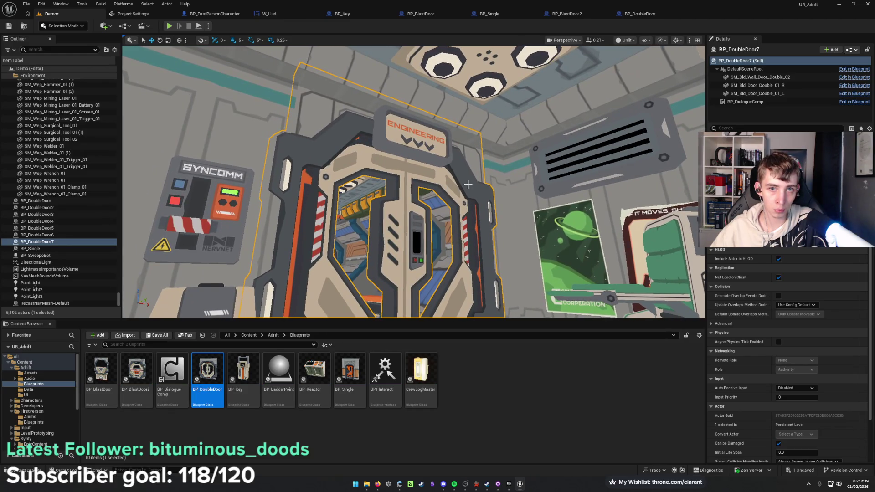
Fly to the cockpit doorway and select its static door frame.
{"action": "key", "text": "w"}
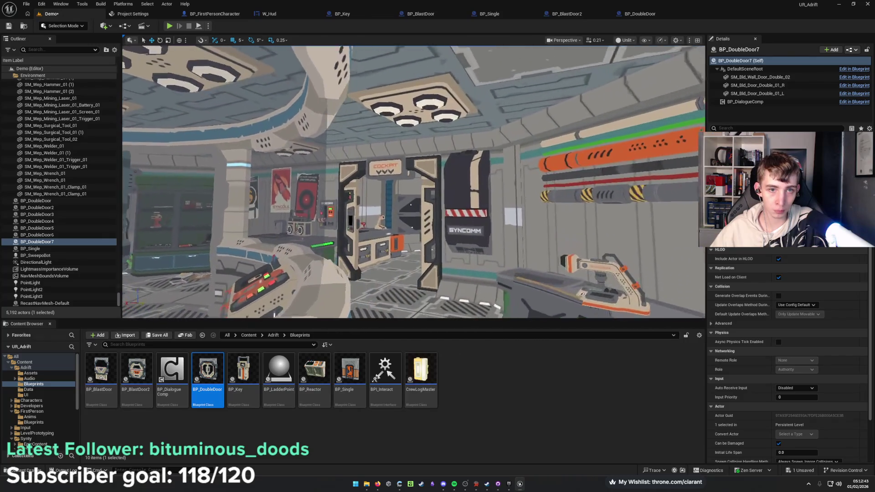
{"action": "key", "text": "w"}
{"action": "left_click", "coordinate": [356, 185]}
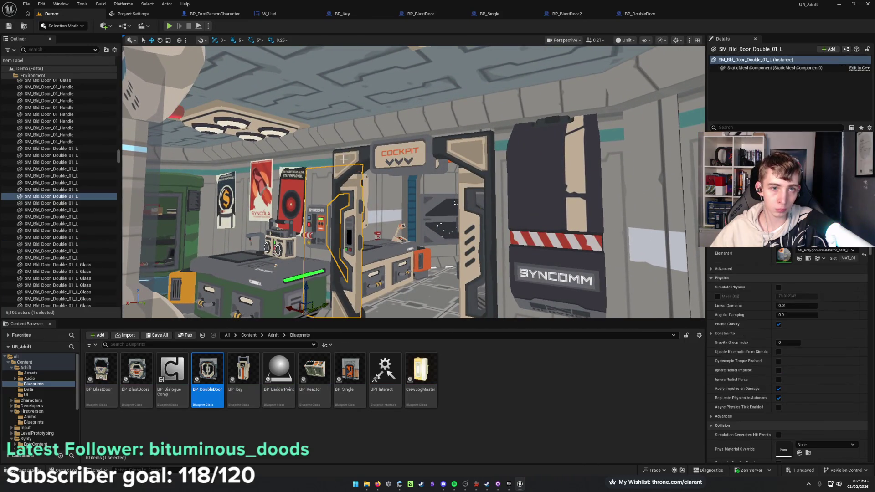
Delete the cockpit's static double door and fill the doorway with a Ctrl+D copy of BP_DoubleDoor7.
{"action": "left_click", "coordinate": [469, 222], "text": "ctrl"}
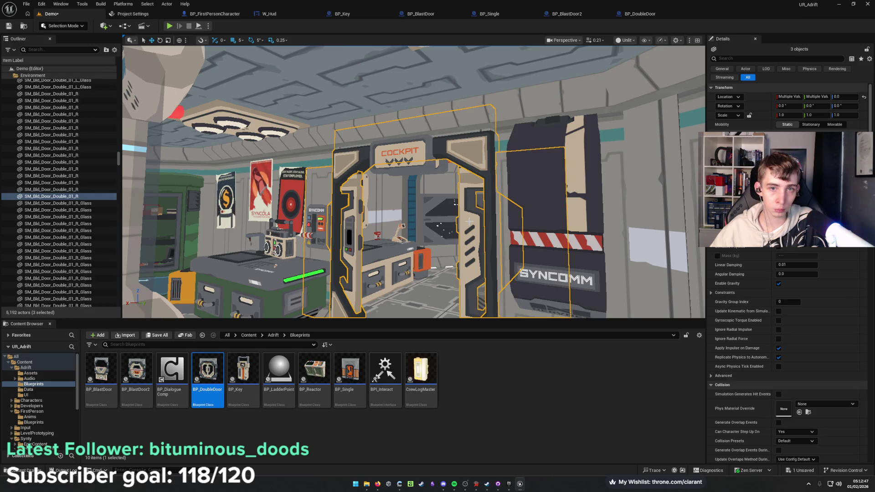
{"action": "key", "text": "Delete"}
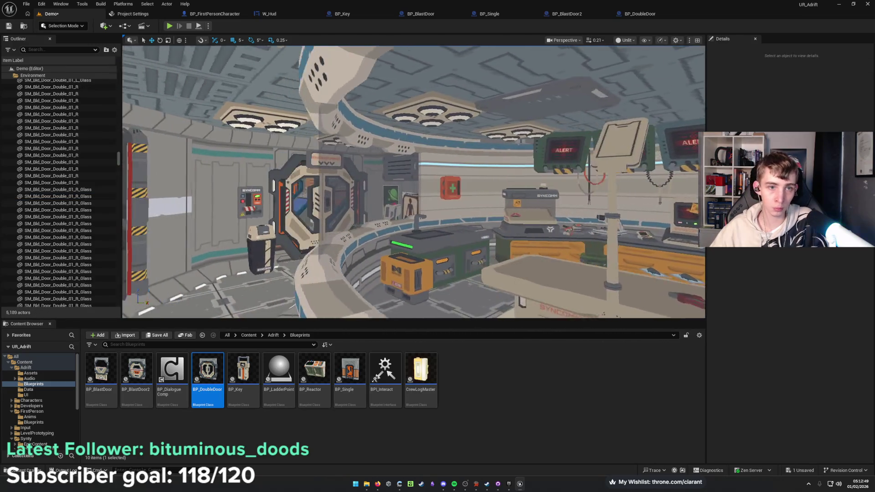
{"action": "left_click", "coordinate": [339, 190]}
{"action": "key", "text": "ctrl+d"}
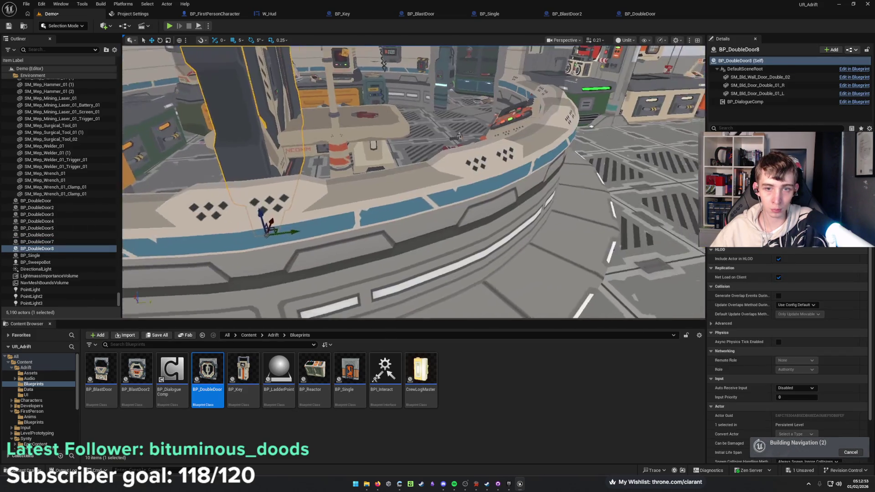
{"action": "mouse_move", "coordinate": [292, 230]}
{"action": "left_mouse_down"}
{"action": "mouse_move", "coordinate": [647, 179]}
{"action": "mouse_move", "coordinate": [676, 192]}
{"action": "mouse_move", "coordinate": [702, 182]}
{"action": "mouse_move", "coordinate": [656, 204]}
{"action": "left_mouse_up"}
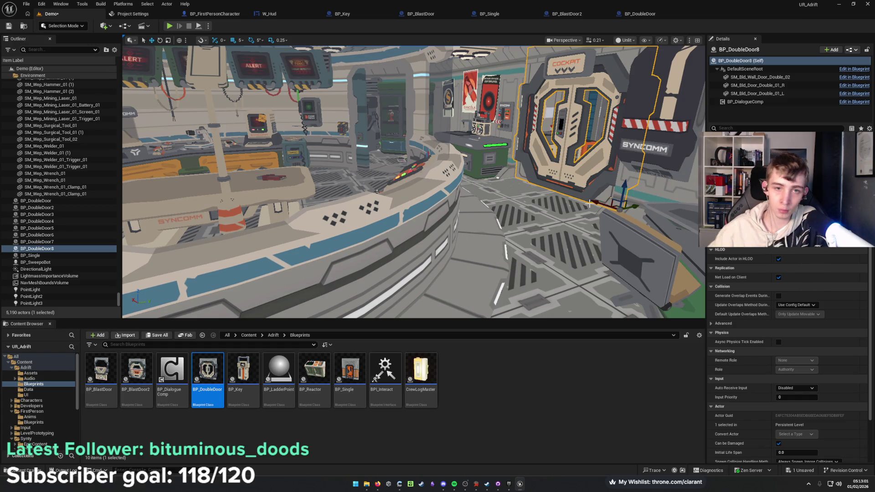
Fly through the level to the Engineering double door.
{"action": "mouse_move", "coordinate": [594, 218]}
{"action": "left_mouse_down"}
{"action": "mouse_move", "coordinate": [510, 192]}
{"action": "mouse_move", "coordinate": [483, 168]}
{"action": "left_mouse_up"}
{"action": "key", "text": "w"}
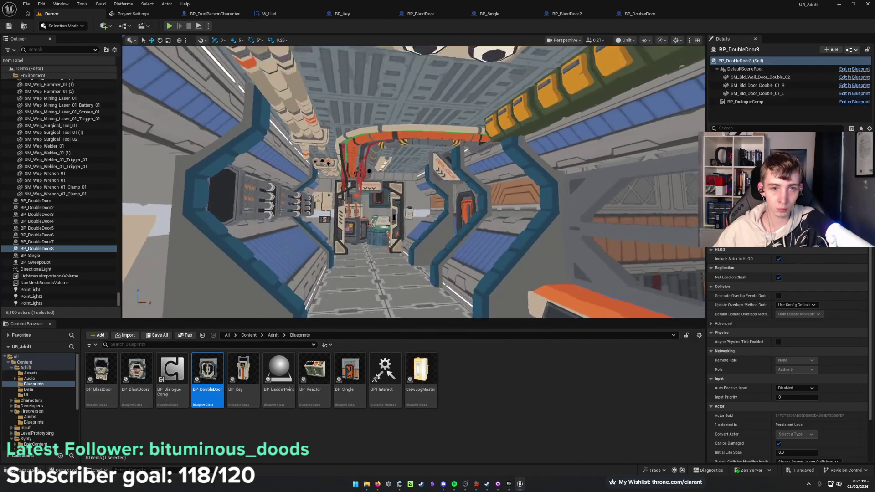
{"action": "key", "text": "w"}
{"action": "scroll", "coordinate": [440, 266], "scroll_direction": "up", "scroll_amount": 1}
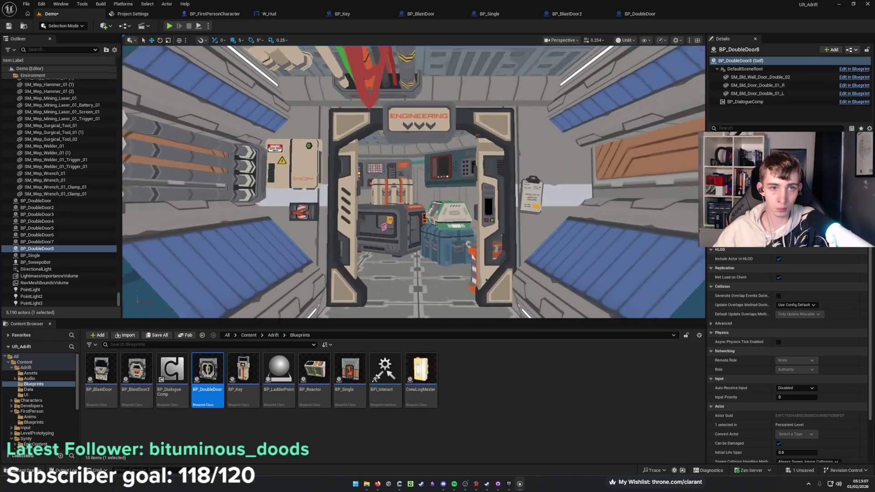
Delete the Engineering door's two static leaves and frame and place a BP_DoubleDoor there.
{"action": "left_click", "coordinate": [283, 219]}
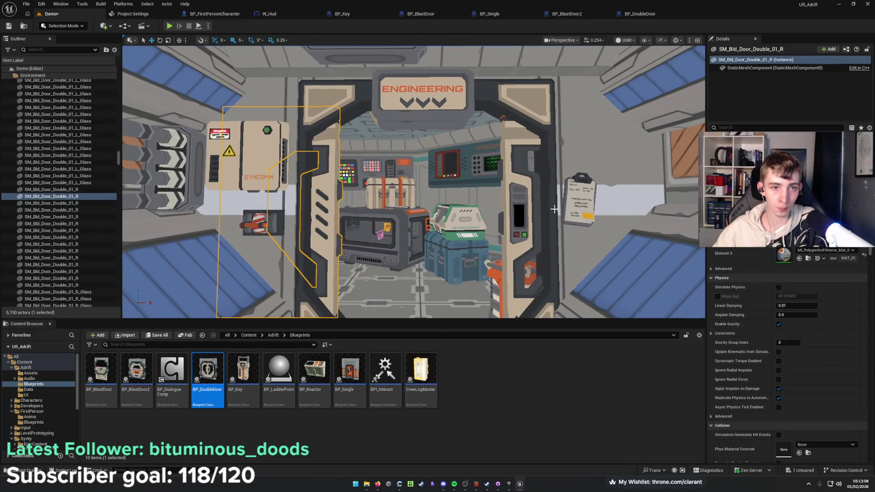
{"action": "left_click", "coordinate": [526, 228], "text": "ctrl"}
{"action": "left_click", "coordinate": [529, 109], "text": "ctrl"}
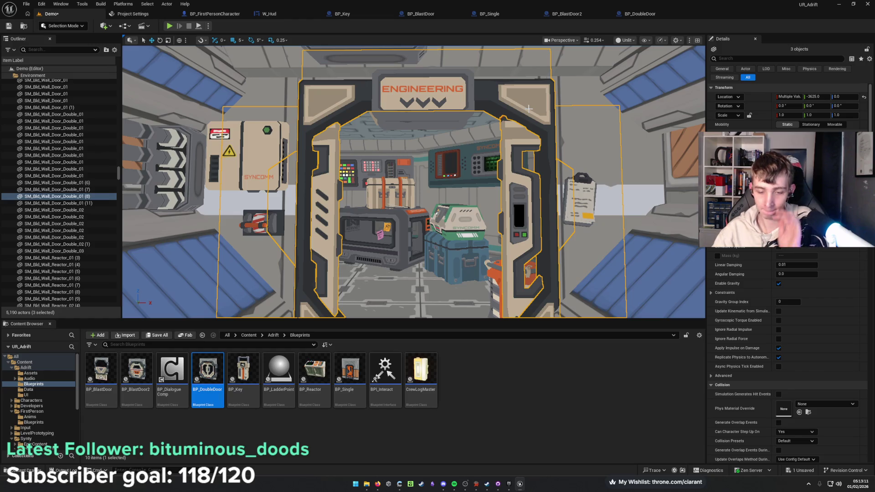
{"action": "key", "text": "Delete"}
{"action": "mouse_move", "coordinate": [333, 259]}
{"action": "left_mouse_down"}
{"action": "mouse_move", "coordinate": [337, 210]}
{"action": "mouse_move", "coordinate": [313, 208]}
{"action": "mouse_move", "coordinate": [332, 222]}
{"action": "left_mouse_up"}
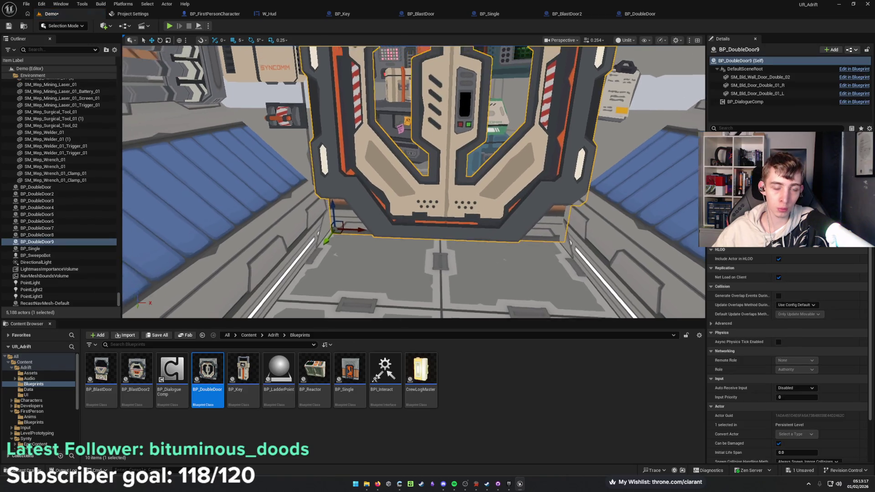
{"action": "mouse_move", "coordinate": [332, 222]}
{"action": "left_mouse_down"}
{"action": "mouse_move", "coordinate": [333, 196]}
{"action": "mouse_move", "coordinate": [310, 196]}
{"action": "mouse_move", "coordinate": [333, 195]}
{"action": "left_mouse_up"}
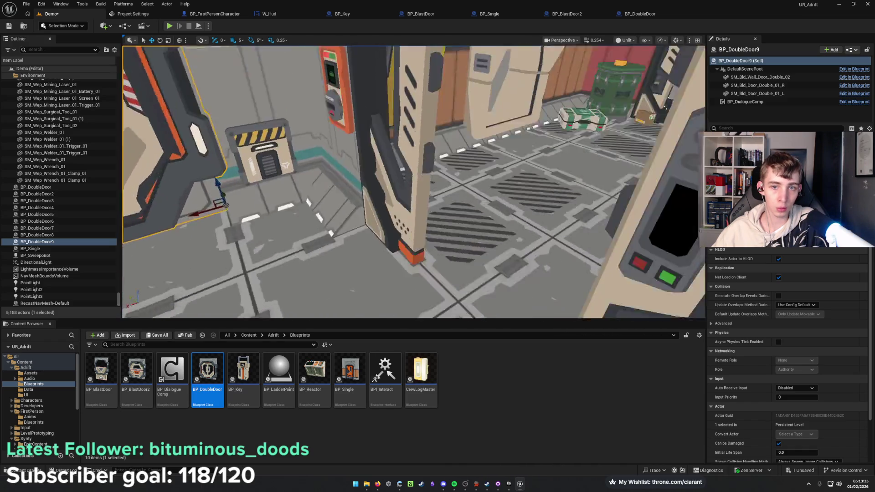
Fly over to the Medical doorway and select its door frame.
{"action": "mouse_move", "coordinate": [413, 182]}
{"action": "left_mouse_down"}
{"action": "mouse_move", "coordinate": [437, 180]}
{"action": "mouse_move", "coordinate": [428, 181]}
{"action": "left_mouse_up"}
{"action": "mouse_move", "coordinate": [281, 124]}
{"action": "left_mouse_down"}
{"action": "mouse_move", "coordinate": [267, 124]}
{"action": "mouse_move", "coordinate": [281, 124]}
{"action": "left_mouse_up"}
{"action": "left_click", "coordinate": [224, 114]}
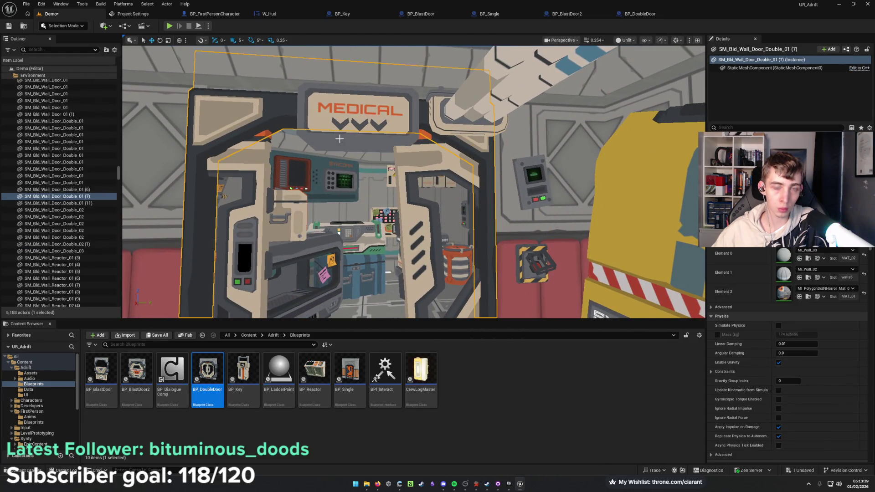
Replace the Medical door's static leaves and frame with BP_DoubleDoor10 and save the level.
{"action": "key", "text": "f"}
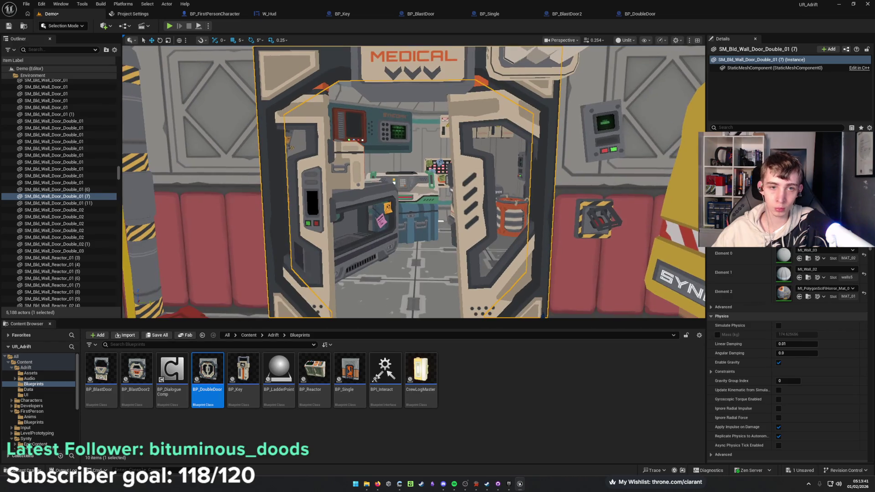
{"action": "left_click", "coordinate": [301, 126]}
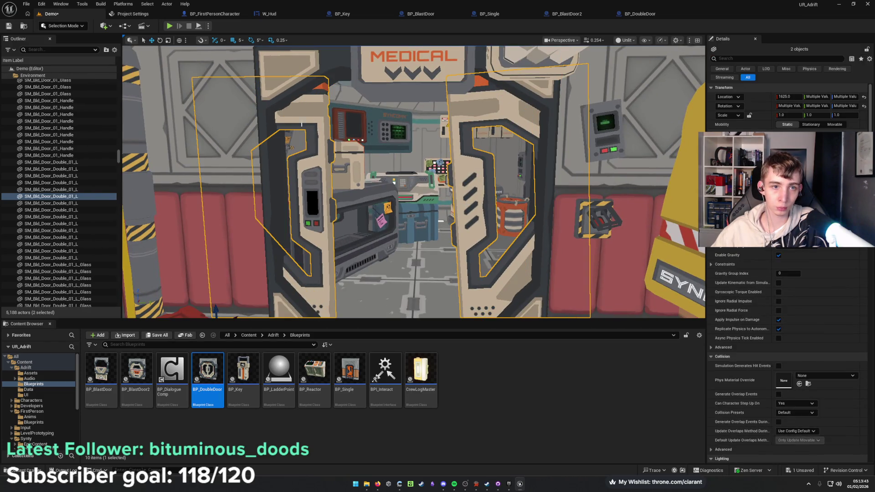
{"action": "left_click", "coordinate": [294, 80], "text": "ctrl"}
{"action": "key", "text": "Delete"}
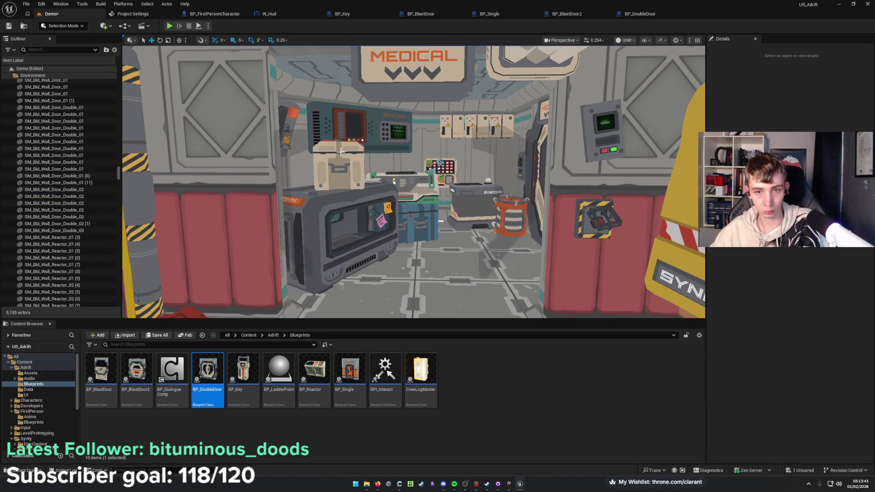
{"action": "mouse_move", "coordinate": [340, 274]}
{"action": "left_mouse_down"}
{"action": "mouse_move", "coordinate": [346, 199]}
{"action": "mouse_move", "coordinate": [353, 239]}
{"action": "mouse_move", "coordinate": [417, 196]}
{"action": "left_mouse_up"}
{"action": "key", "text": "f"}
{"action": "mouse_move", "coordinate": [320, 252]}
{"action": "left_mouse_down"}
{"action": "mouse_move", "coordinate": [321, 274]}
{"action": "mouse_move", "coordinate": [320, 252]}
{"action": "mouse_move", "coordinate": [388, 209]}
{"action": "mouse_move", "coordinate": [388, 228]}
{"action": "mouse_move", "coordinate": [355, 236]}
{"action": "mouse_move", "coordinate": [382, 220]}
{"action": "left_mouse_up"}
{"action": "key", "text": "ctrl+s"}
Swap the next doorway's static leaves and frame for BP_DoubleDoor11.
{"action": "left_click", "coordinate": [353, 232]}
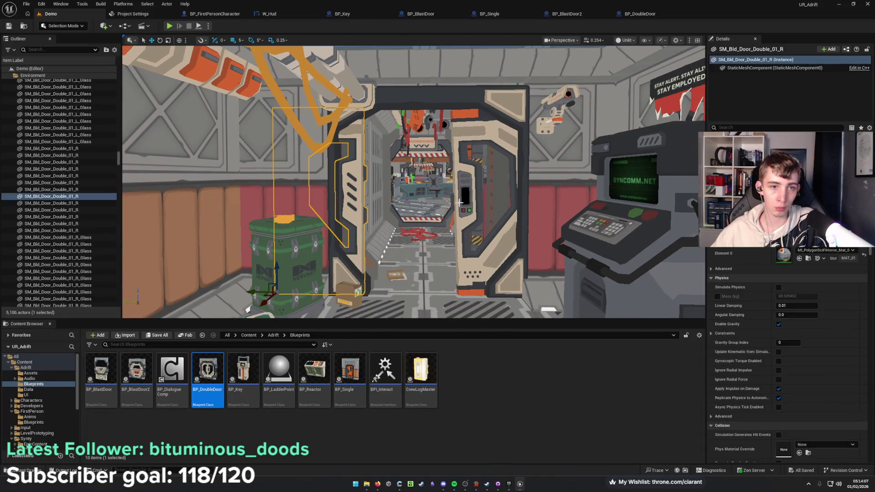
{"action": "left_click", "coordinate": [471, 202], "text": "ctrl"}
{"action": "left_click", "coordinate": [518, 101], "text": "ctrl"}
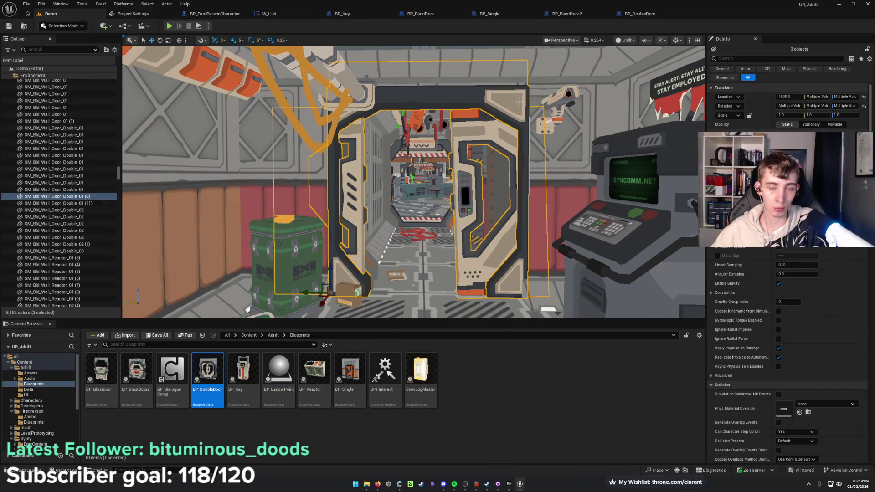
{"action": "key", "text": "Delete"}
{"action": "mouse_move", "coordinate": [207, 376]}
{"action": "left_mouse_down"}
{"action": "mouse_move", "coordinate": [413, 275]}
{"action": "mouse_move", "coordinate": [412, 289]}
{"action": "mouse_move", "coordinate": [330, 293]}
{"action": "mouse_move", "coordinate": [504, 292]}
{"action": "mouse_move", "coordinate": [515, 287]}
{"action": "mouse_move", "coordinate": [508, 284]}
{"action": "left_mouse_up"}
{"action": "key", "text": "f"}
{"action": "mouse_move", "coordinate": [392, 231]}
{"action": "left_mouse_down"}
{"action": "mouse_move", "coordinate": [463, 250]}
{"action": "mouse_move", "coordinate": [430, 258]}
{"action": "mouse_move", "coordinate": [429, 221]}
{"action": "mouse_move", "coordinate": [455, 221]}
{"action": "mouse_move", "coordinate": [474, 226]}
{"action": "mouse_move", "coordinate": [408, 237]}
{"action": "mouse_move", "coordinate": [470, 108]}
{"action": "left_mouse_up"}
{"action": "key", "text": "w"}
{"action": "left_click", "coordinate": [467, 110]}
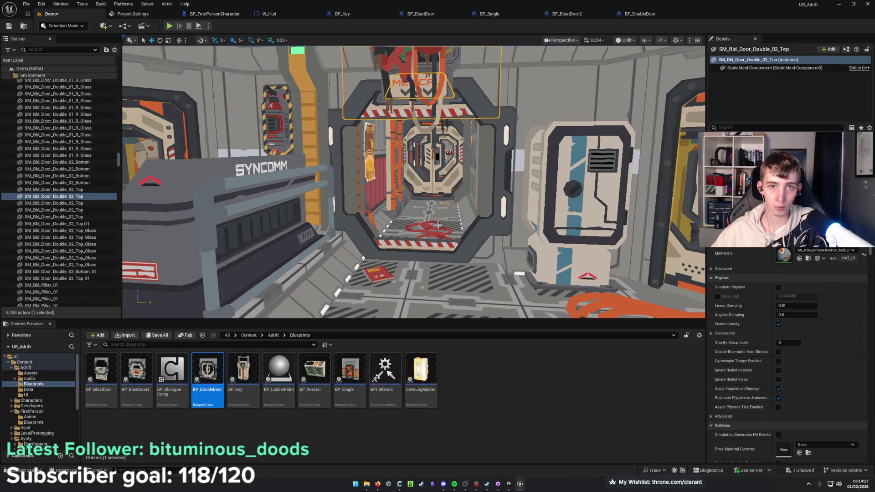
Delete the static blast door's top, bottom and frame, place a rotated BP_BlastDoor, and save.
{"action": "left_click", "coordinate": [466, 242], "text": "ctrl"}
{"action": "left_click", "coordinate": [478, 232], "text": "ctrl"}
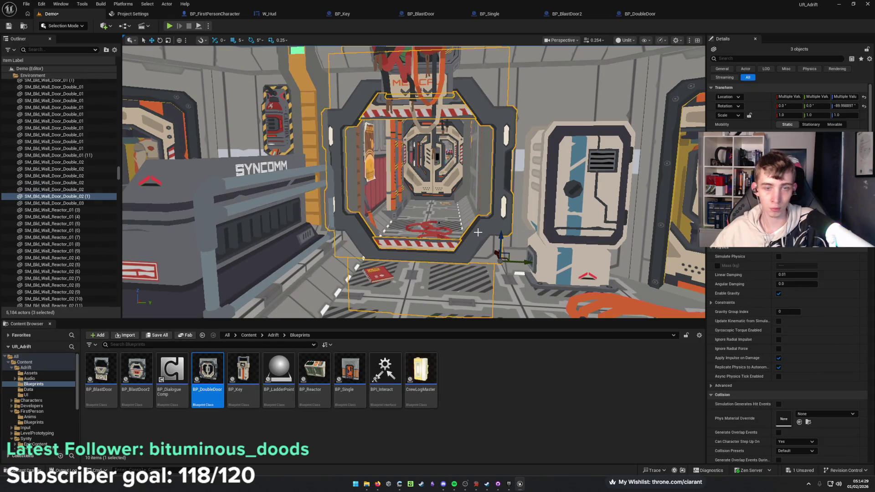
{"action": "key", "text": "Delete"}
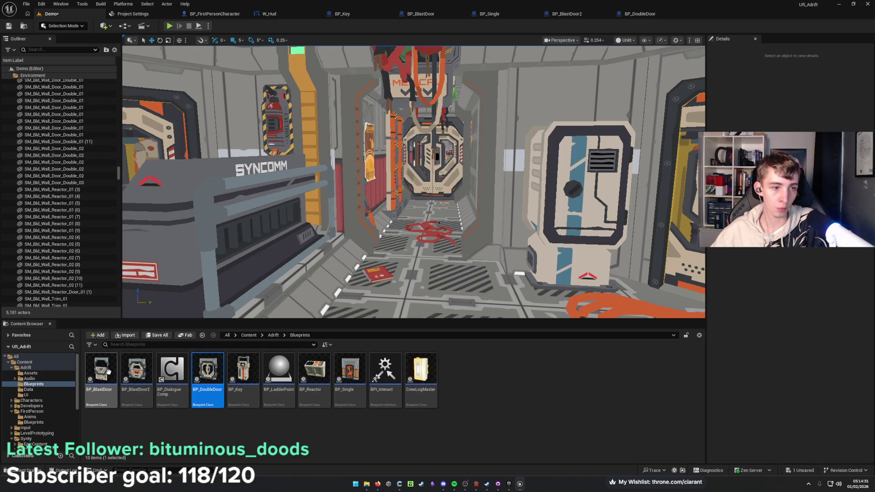
{"action": "mouse_move", "coordinate": [108, 371]}
{"action": "left_mouse_down"}
{"action": "mouse_move", "coordinate": [413, 260]}
{"action": "mouse_move", "coordinate": [431, 280]}
{"action": "mouse_move", "coordinate": [454, 275]}
{"action": "mouse_move", "coordinate": [319, 269]}
{"action": "mouse_move", "coordinate": [338, 267]}
{"action": "mouse_move", "coordinate": [362, 241]}
{"action": "mouse_move", "coordinate": [404, 319]}
{"action": "mouse_move", "coordinate": [393, 315]}
{"action": "left_mouse_up"}
{"action": "key", "text": "e"}
{"action": "mouse_move", "coordinate": [426, 286]}
{"action": "left_mouse_down"}
{"action": "mouse_move", "coordinate": [349, 275]}
{"action": "mouse_move", "coordinate": [310, 257]}
{"action": "mouse_move", "coordinate": [338, 254]}
{"action": "left_mouse_up"}
{"action": "key", "text": "ctrl+s"}
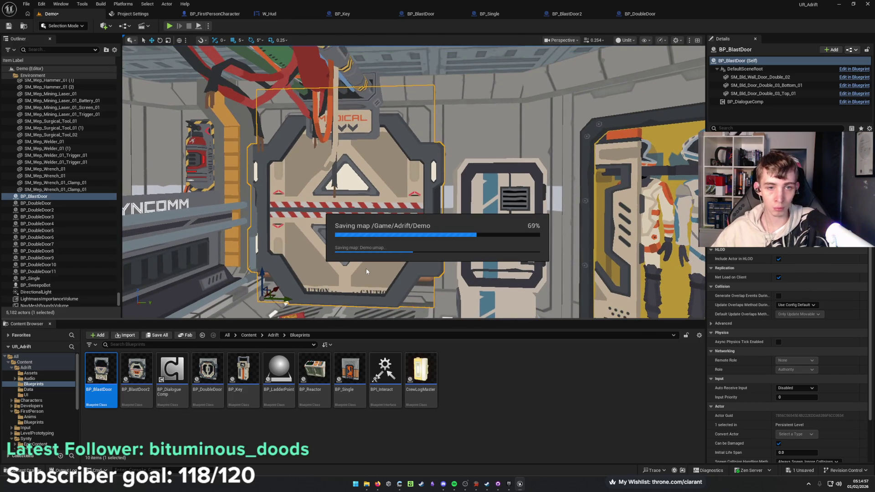
Slide the BP_BlastDoor into line with its doorway and save the level.
{"action": "left_click", "coordinate": [461, 357]}
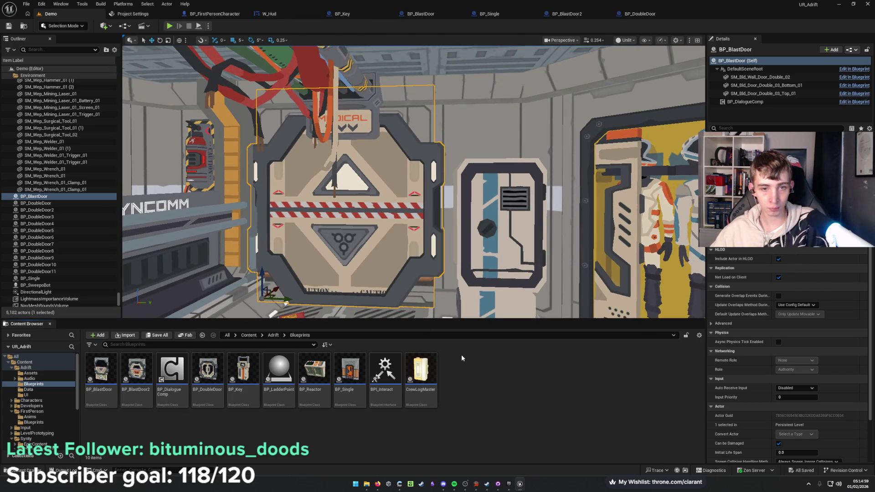
{"action": "scroll", "coordinate": [409, 273], "scroll_direction": "up", "scroll_amount": 3}
{"action": "mouse_move", "coordinate": [410, 255]}
{"action": "left_mouse_down"}
{"action": "mouse_move", "coordinate": [410, 246]}
{"action": "mouse_move", "coordinate": [447, 246]}
{"action": "mouse_move", "coordinate": [422, 257]}
{"action": "mouse_move", "coordinate": [446, 218]}
{"action": "mouse_move", "coordinate": [496, 210]}
{"action": "mouse_move", "coordinate": [483, 200]}
{"action": "mouse_move", "coordinate": [451, 205]}
{"action": "mouse_move", "coordinate": [423, 269]}
{"action": "left_mouse_up"}
{"action": "left_click_drag", "start_coordinate": [373, 206], "coordinate": [398, 211]}
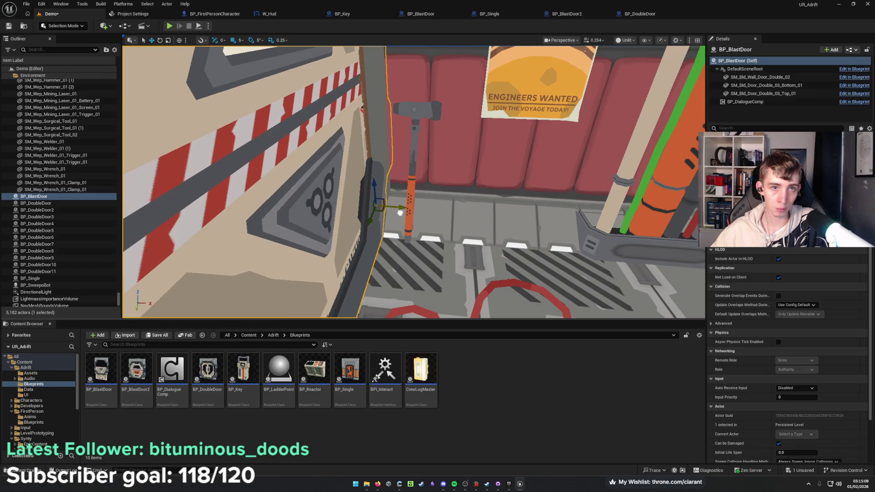
{"action": "key", "text": "f"}
{"action": "mouse_move", "coordinate": [410, 182]}
{"action": "left_mouse_down"}
{"action": "mouse_move", "coordinate": [383, 191]}
{"action": "mouse_move", "coordinate": [401, 182]}
{"action": "left_mouse_up"}
{"action": "left_click_drag", "start_coordinate": [456, 237], "coordinate": [481, 260]}
{"action": "key", "text": "ctrl+s"}
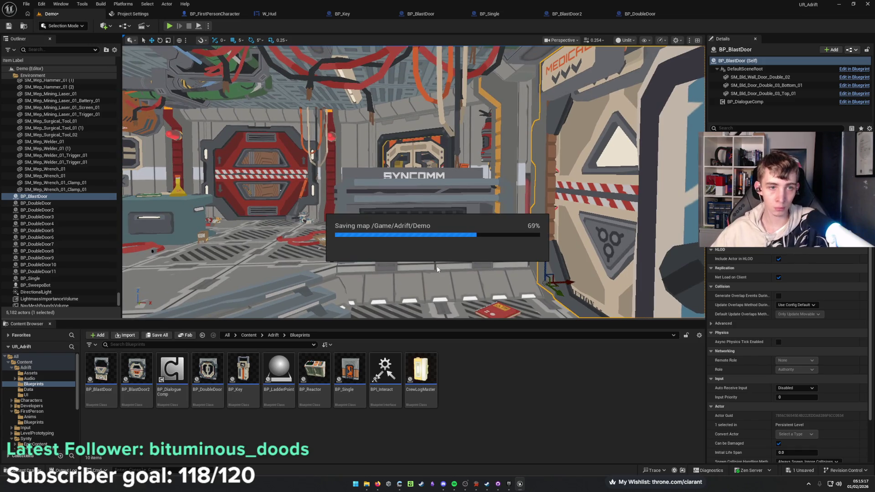
Fly to the Residential door and select its lower half.
{"action": "left_click_drag", "start_coordinate": [456, 237], "coordinate": [447, 218]}
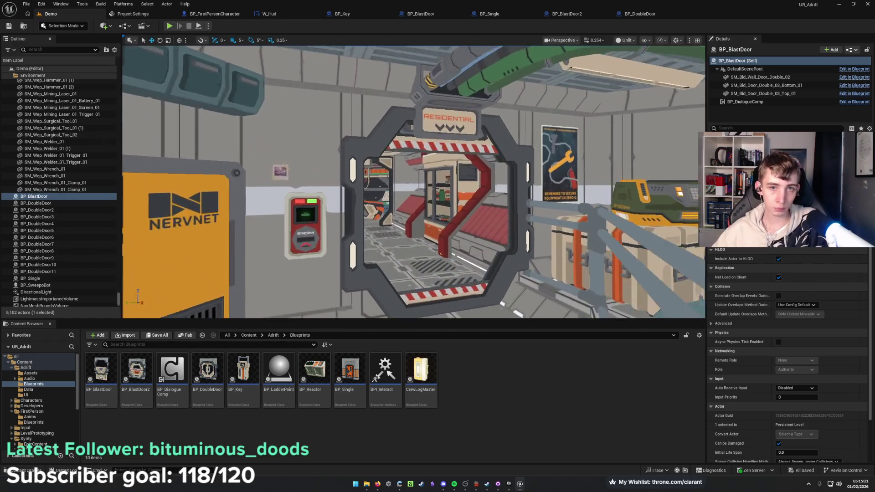
{"action": "left_click_drag", "start_coordinate": [392, 254], "coordinate": [392, 246]}
{"action": "left_click", "coordinate": [317, 257]}
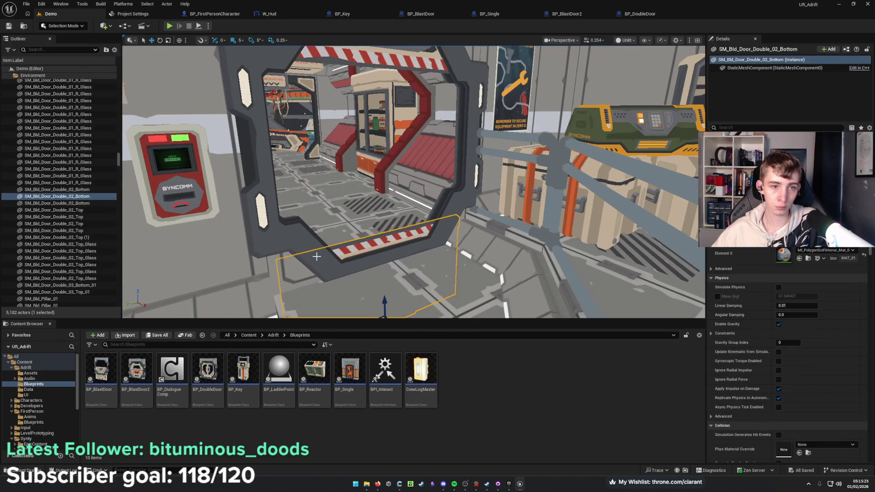
Delete the static Residential door pieces, including its frame.
{"action": "left_click", "coordinate": [301, 239], "text": "ctrl"}
{"action": "key", "text": "f"}
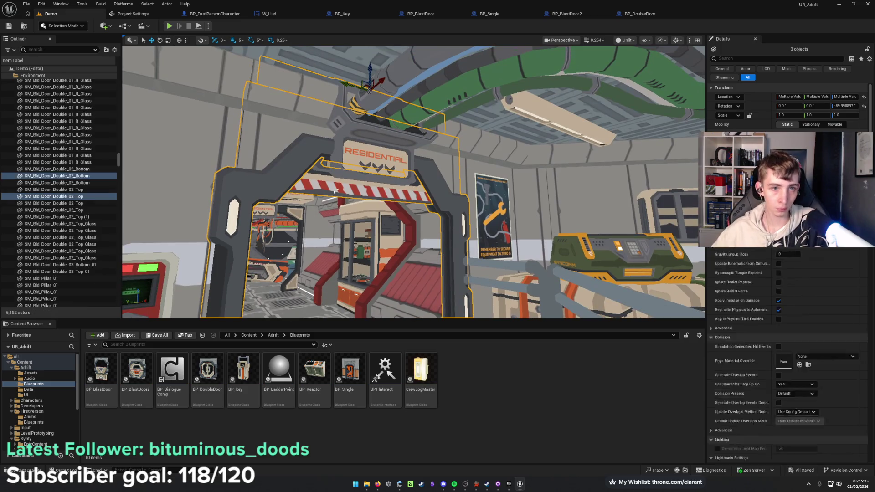
{"action": "key", "text": "Delete"}
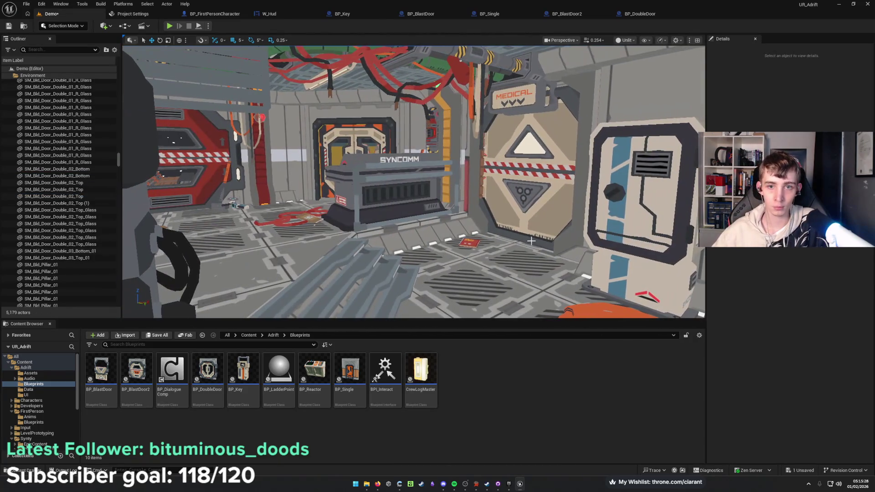
Duplicate the existing blast door and slide the copy, BP_BlastDoor2, into the Residential doorway.
{"action": "left_click", "coordinate": [526, 240]}
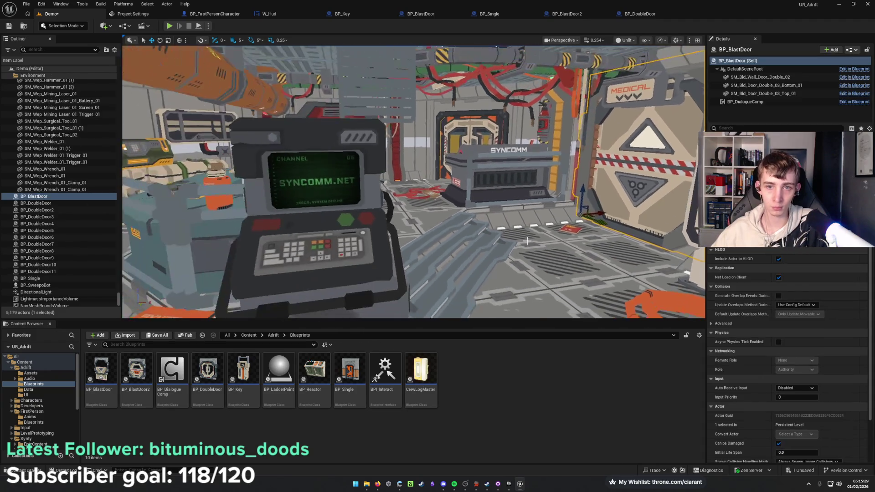
{"action": "key", "text": "ctrl+d"}
{"action": "mouse_move", "coordinate": [536, 222]}
{"action": "left_mouse_down"}
{"action": "mouse_move", "coordinate": [301, 246]}
{"action": "mouse_move", "coordinate": [355, 240]}
{"action": "left_mouse_up"}
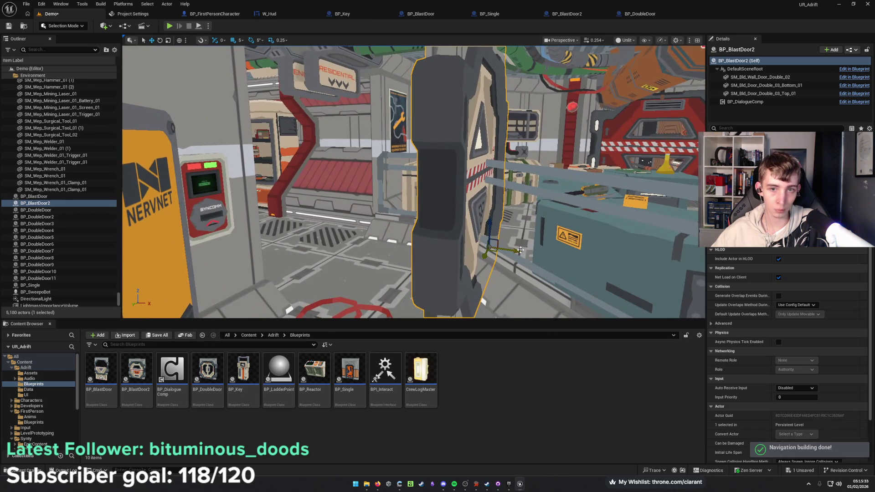
{"action": "mouse_move", "coordinate": [454, 246]}
{"action": "left_mouse_down"}
{"action": "mouse_move", "coordinate": [396, 242]}
{"action": "mouse_move", "coordinate": [386, 191]}
{"action": "left_mouse_up"}
Move into the next corridor section and delete the two static door leaves there.
{"action": "mouse_move", "coordinate": [387, 246]}
{"action": "left_mouse_down"}
{"action": "mouse_move", "coordinate": [387, 218]}
{"action": "mouse_move", "coordinate": [388, 247]}
{"action": "left_mouse_up"}
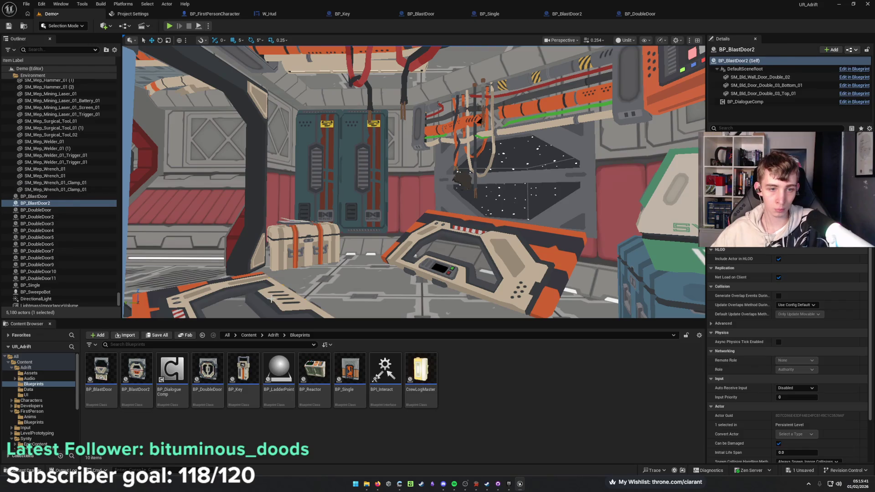
{"action": "left_click", "coordinate": [415, 256]}
{"action": "key", "text": "Delete"}
{"action": "left_click_drag", "start_coordinate": [420, 256], "coordinate": [547, 256]}
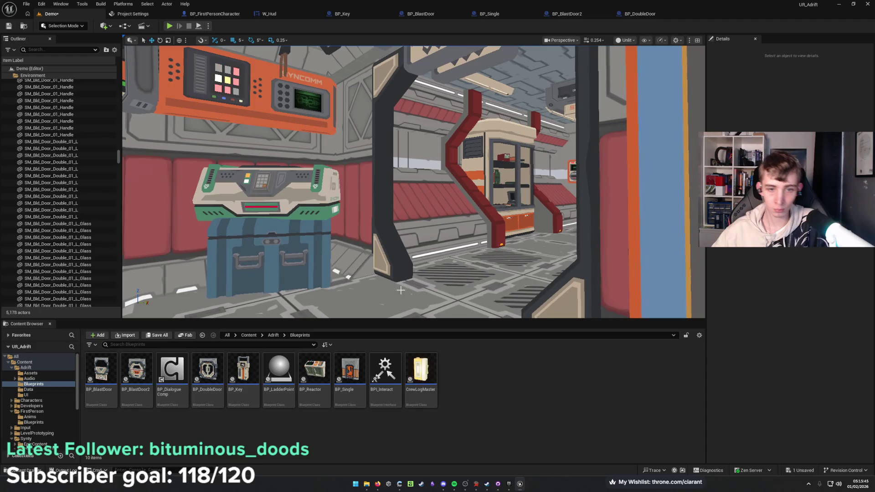
Delete the leftover wall door frame and drag BP_DoubleDoor12 into the empty doorway.
{"action": "left_click", "coordinate": [395, 266]}
{"action": "key", "text": "Delete"}
{"action": "mouse_move", "coordinate": [394, 266]}
{"action": "left_mouse_down"}
{"action": "mouse_move", "coordinate": [410, 266]}
{"action": "mouse_move", "coordinate": [410, 292]}
{"action": "mouse_move", "coordinate": [410, 266]}
{"action": "left_mouse_up"}
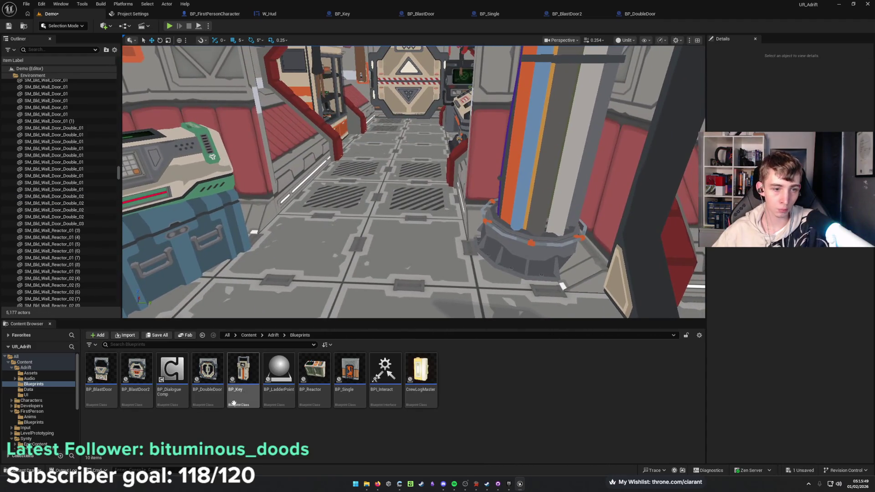
{"action": "mouse_move", "coordinate": [208, 371]}
{"action": "left_mouse_down"}
{"action": "mouse_move", "coordinate": [273, 318]}
{"action": "mouse_move", "coordinate": [320, 215]}
{"action": "mouse_move", "coordinate": [282, 213]}
{"action": "left_mouse_up"}
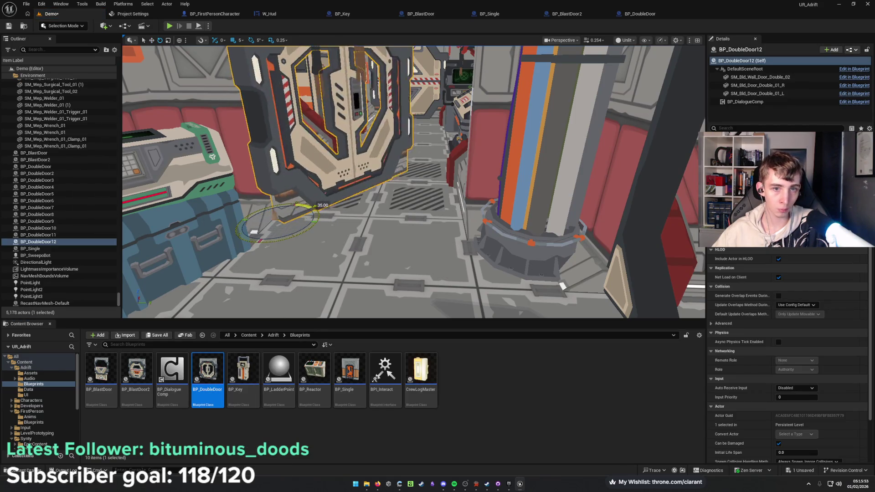
{"action": "scroll", "coordinate": [414, 181], "scroll_direction": "up", "scroll_amount": 3}
{"action": "scroll", "coordinate": [414, 182], "scroll_direction": "up", "scroll_amount": 4}
{"action": "left_click_drag", "start_coordinate": [413, 182], "coordinate": [414, 137]}
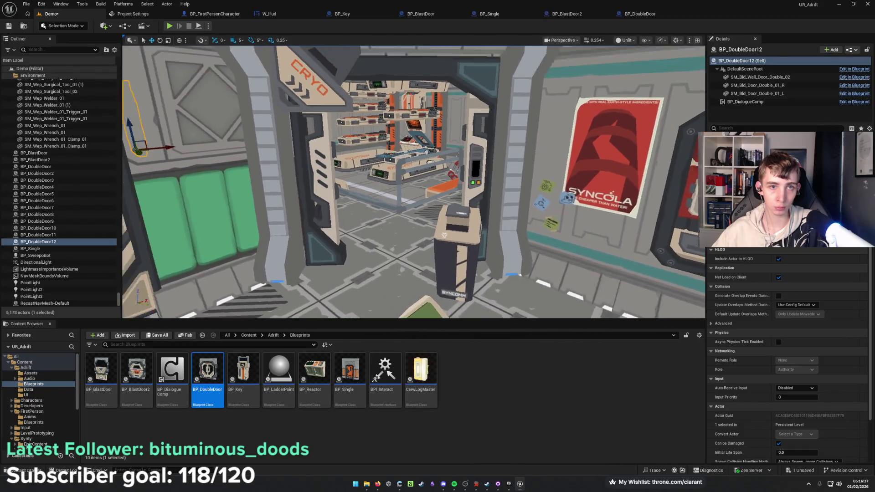
Delete the CRYO doorway's two static door panels and its frame.
{"action": "left_click", "coordinate": [323, 214]}
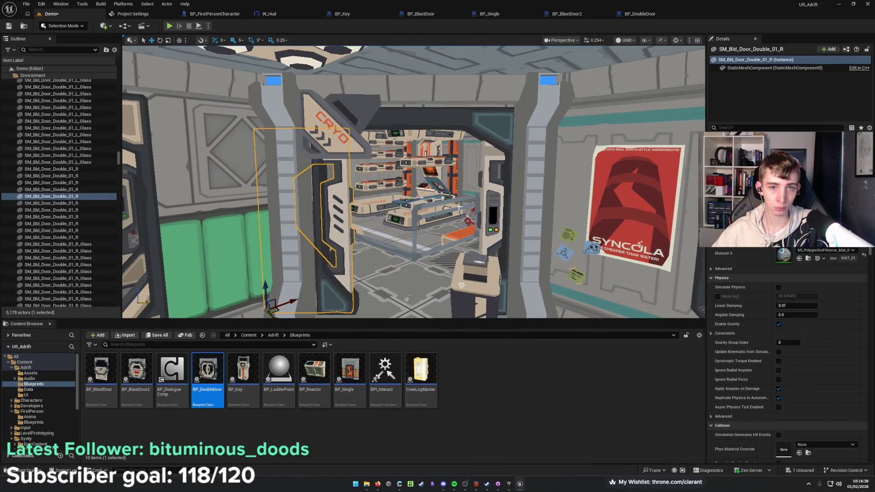
{"action": "key", "text": "Delete"}
{"action": "left_click", "coordinate": [489, 219]}
{"action": "key", "text": "Delete"}
{"action": "left_click", "coordinate": [342, 297]}
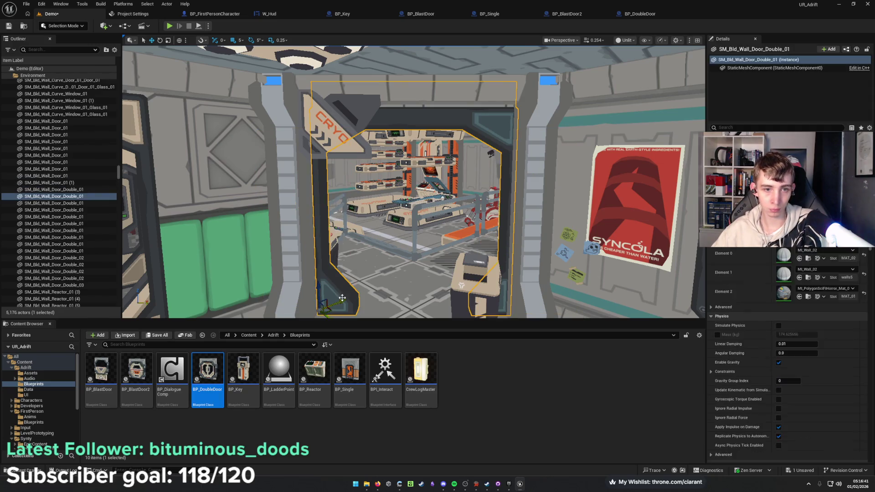
{"action": "key", "text": "Delete"}
Place BP_DoubleDoor13 and slide it into the CRYO doorway using local-axis gizmo.
{"action": "scroll", "coordinate": [342, 273], "scroll_direction": "up", "scroll_amount": 3}
{"action": "mouse_move", "coordinate": [263, 330]}
{"action": "left_mouse_down"}
{"action": "mouse_move", "coordinate": [360, 227]}
{"action": "mouse_move", "coordinate": [331, 226]}
{"action": "mouse_move", "coordinate": [368, 234]}
{"action": "mouse_move", "coordinate": [348, 240]}
{"action": "left_mouse_up"}
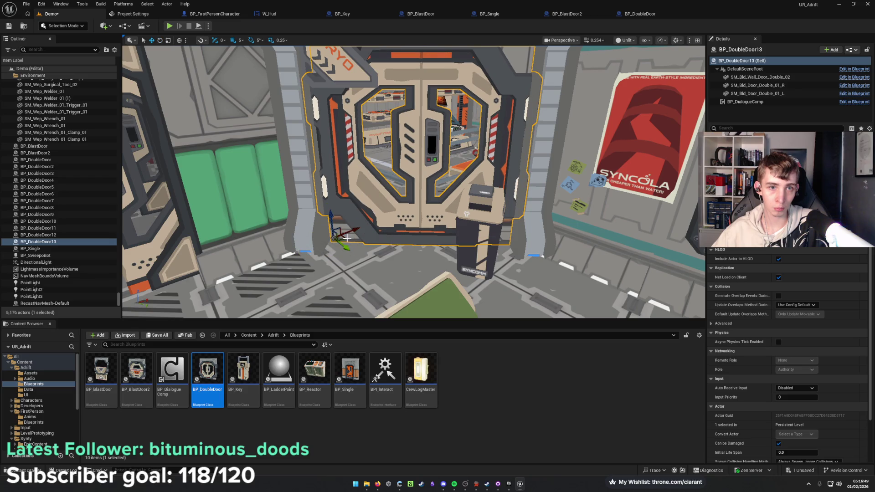
{"action": "left_click", "coordinate": [179, 40]}
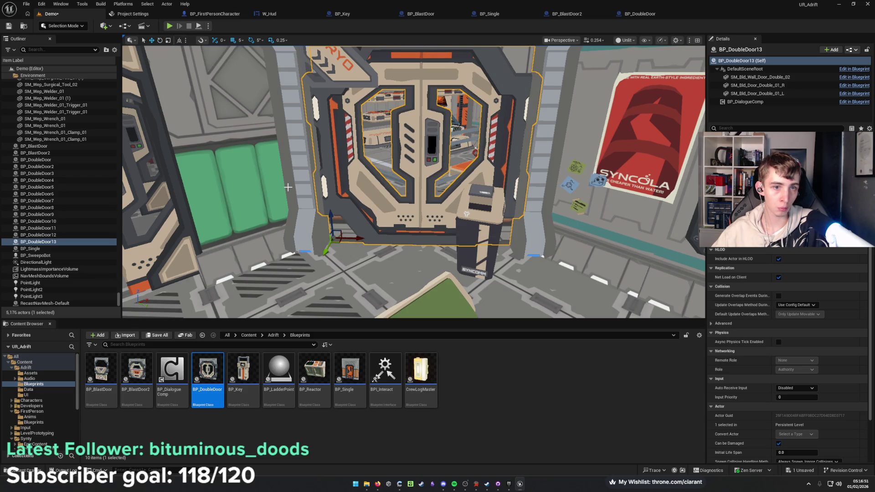
{"action": "left_click_drag", "start_coordinate": [354, 238], "coordinate": [350, 237]}
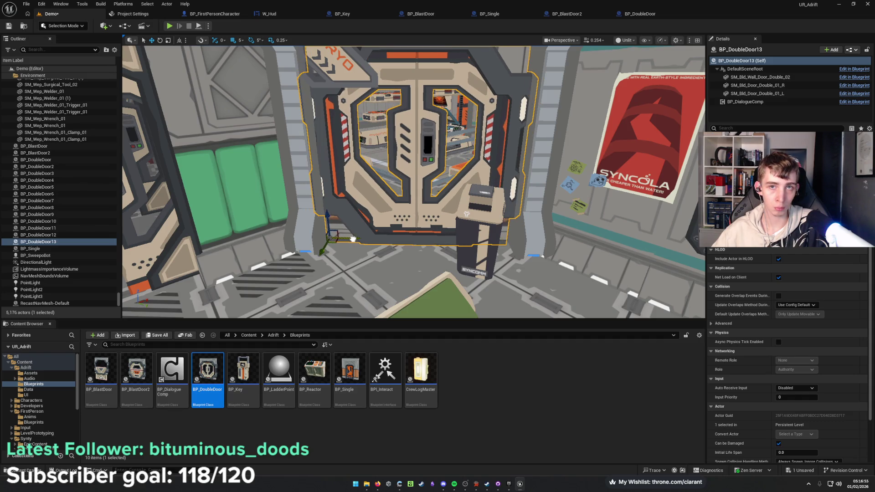
{"action": "key", "text": "f"}
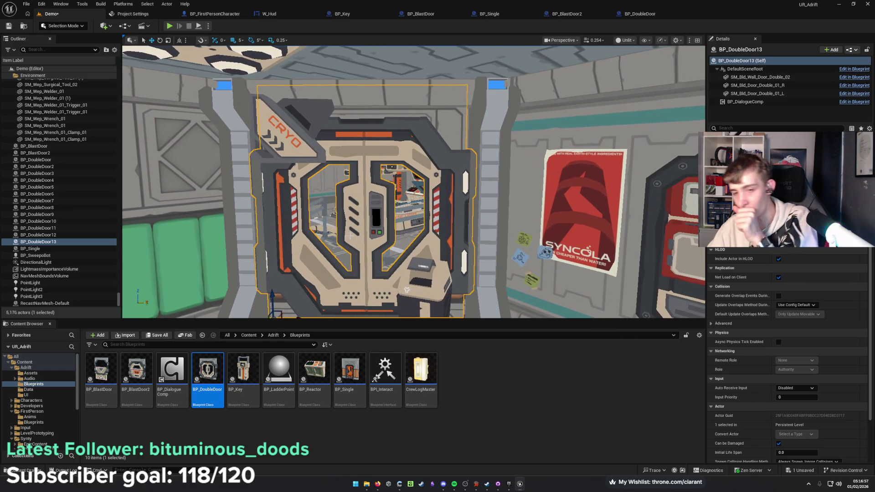
{"action": "scroll", "coordinate": [459, 233], "scroll_direction": "up", "scroll_amount": 8}
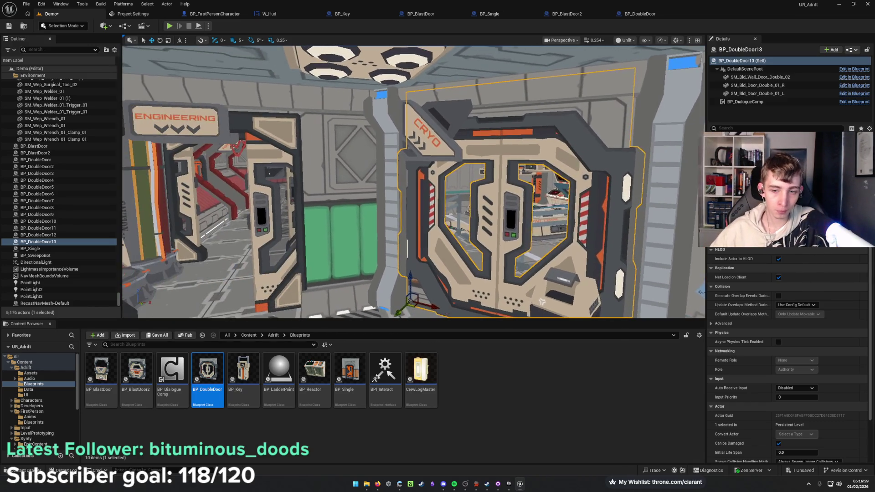
Delete the static door frame and panels down the corridor, then select the next door's pieces.
{"action": "left_click", "coordinate": [488, 275]}
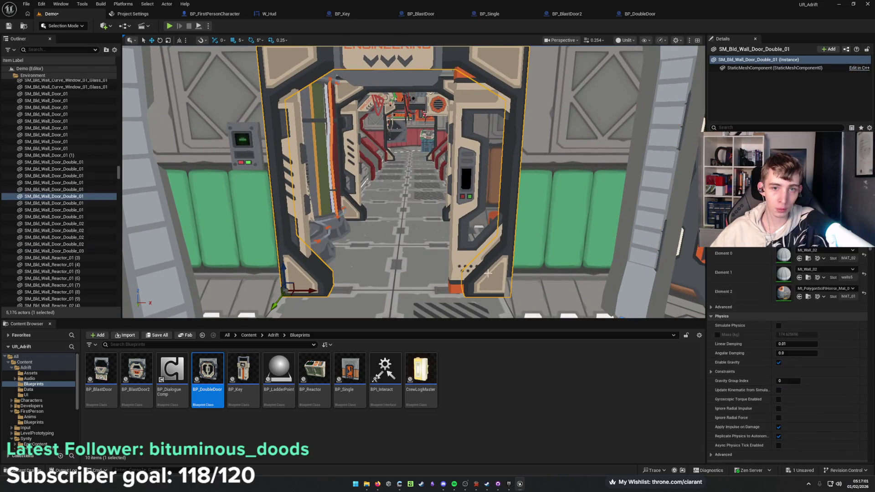
{"action": "left_click", "coordinate": [467, 259], "text": "ctrl"}
{"action": "left_click", "coordinate": [296, 217], "text": "ctrl"}
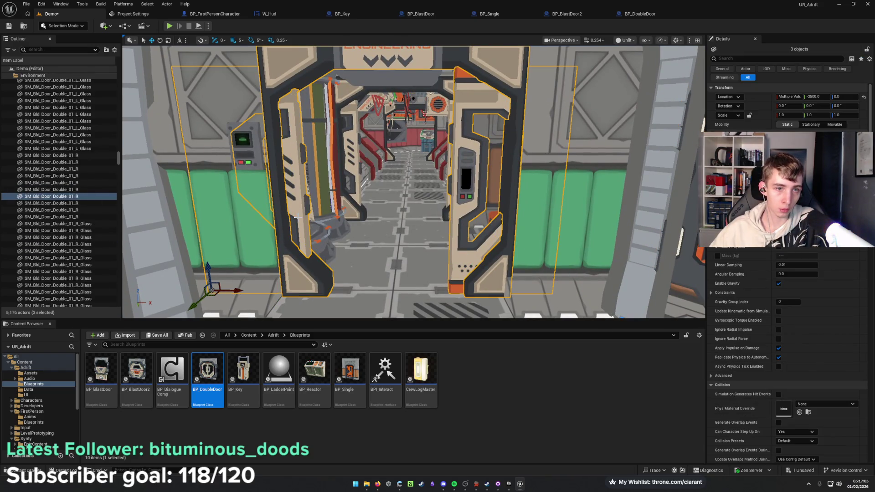
{"action": "key", "text": "Delete"}
{"action": "left_click", "coordinate": [349, 208]}
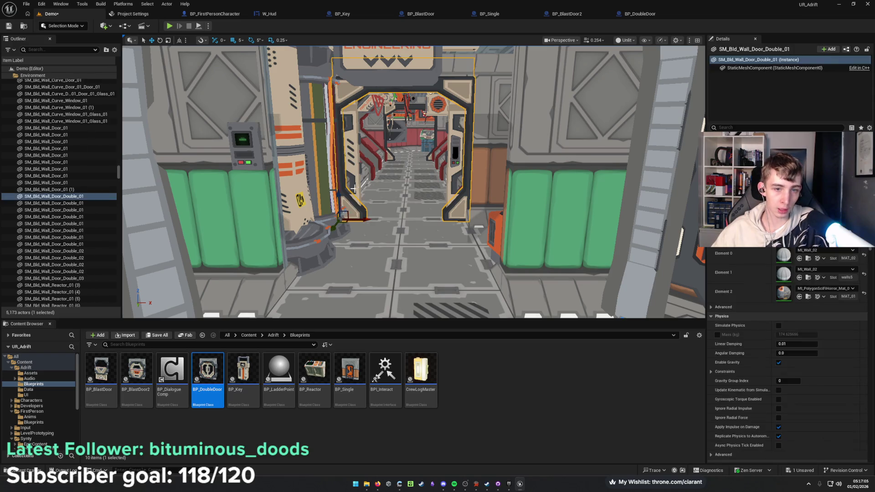
{"action": "left_click", "coordinate": [352, 173], "text": "ctrl"}
{"action": "left_click", "coordinate": [443, 175], "text": "ctrl"}
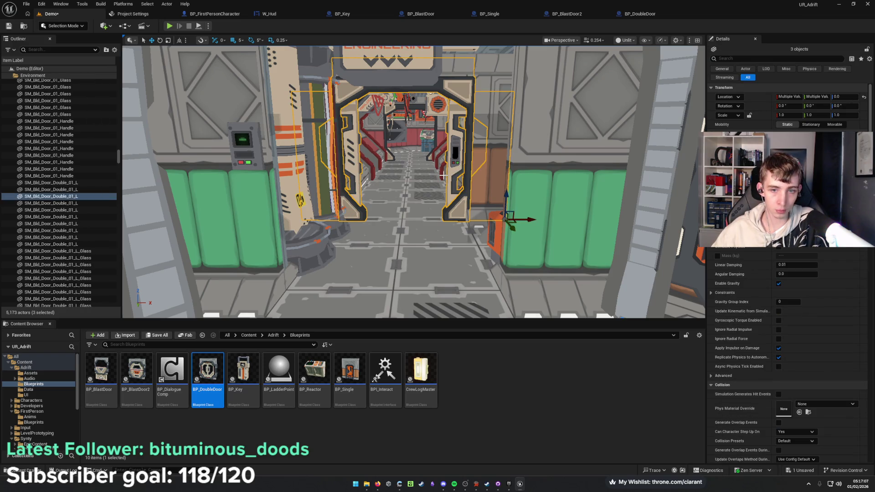
Delete the selected static double door and place a BP_DoubleDoor blueprint.
{"action": "key", "text": "Delete"}
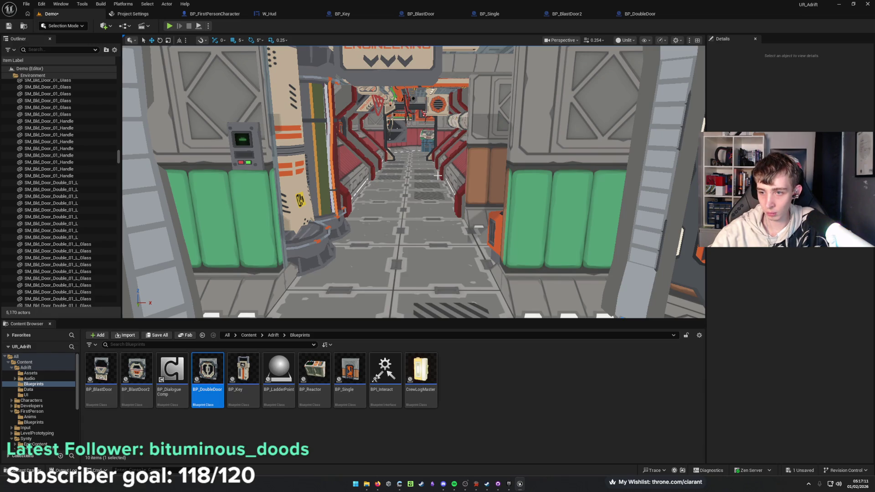
{"action": "left_click_drag", "start_coordinate": [438, 175], "coordinate": [437, 176]}
{"action": "mouse_move", "coordinate": [207, 373]}
{"action": "left_mouse_down"}
{"action": "mouse_move", "coordinate": [319, 230]}
{"action": "mouse_move", "coordinate": [362, 233]}
{"action": "left_mouse_up"}
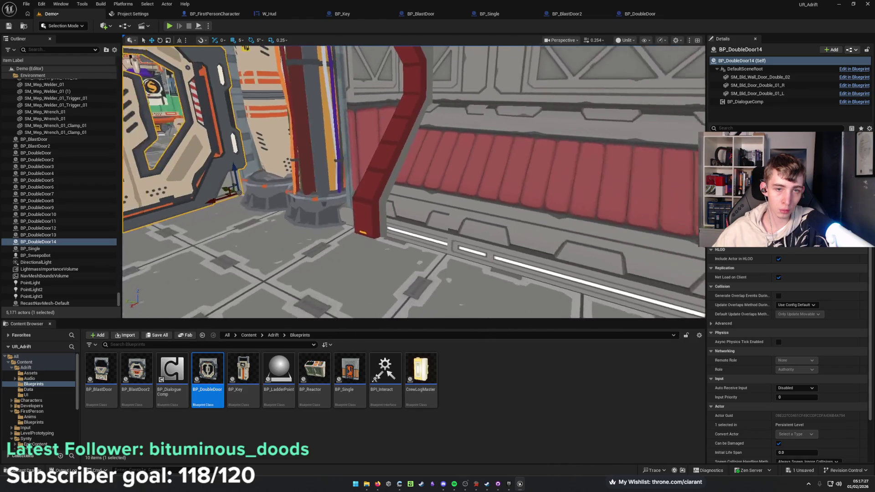
Duplicate that double door and slide the copy into its doorway.
{"action": "key", "text": "ctrl+d"}
{"action": "left_click_drag", "start_coordinate": [279, 176], "coordinate": [423, 263]}
{"action": "left_click_drag", "start_coordinate": [413, 182], "coordinate": [413, 181]}
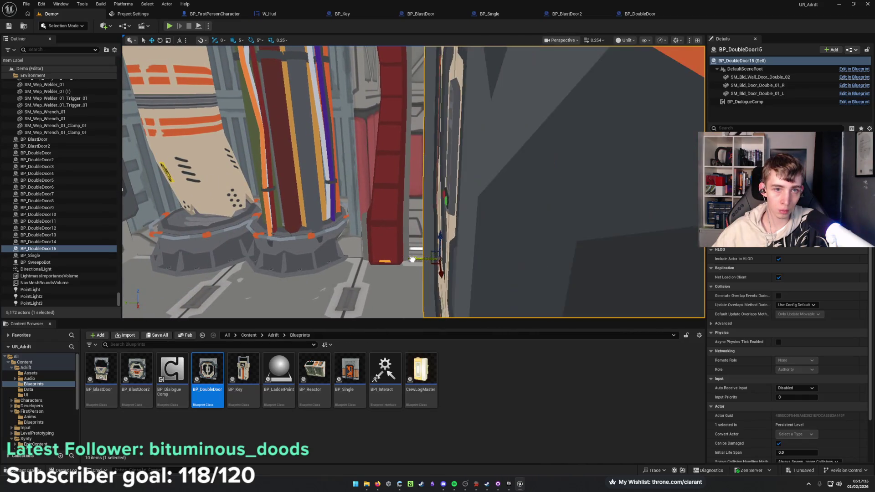
{"action": "left_click_drag", "start_coordinate": [413, 259], "coordinate": [334, 258]}
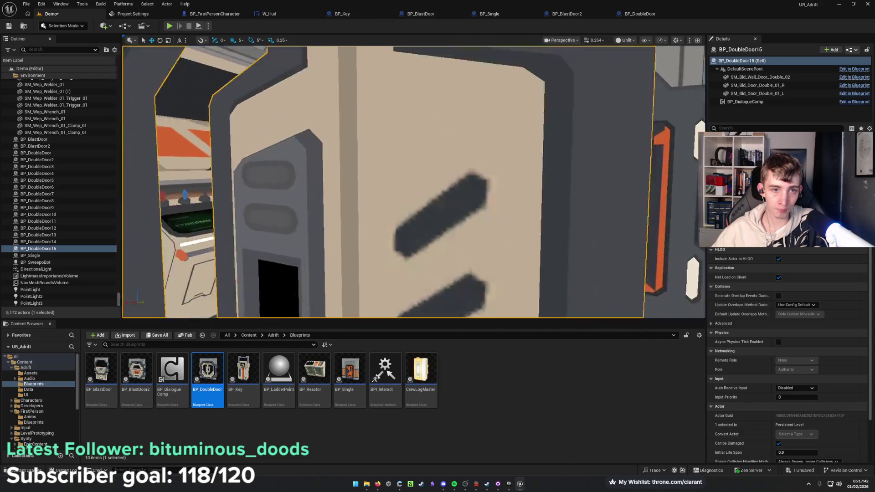
{"action": "left_click_drag", "start_coordinate": [333, 258], "coordinate": [334, 259]}
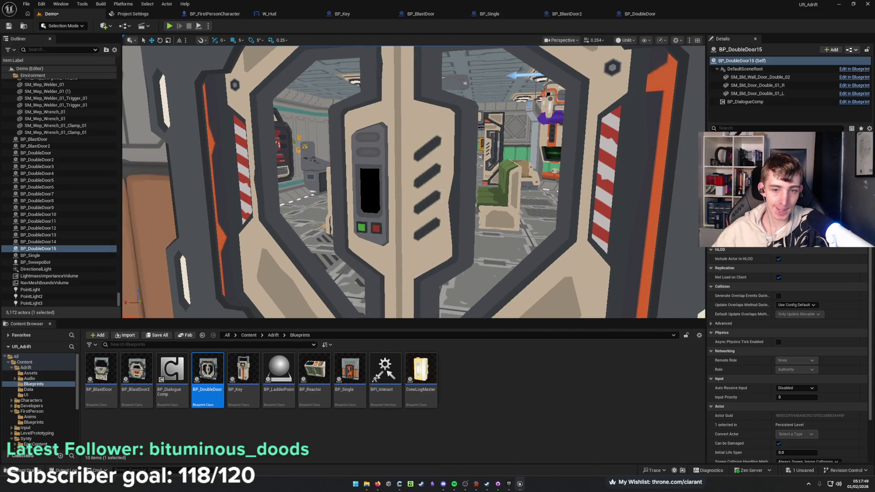
{"action": "mouse_move", "coordinate": [334, 258]}
{"action": "left_mouse_down"}
{"action": "mouse_move", "coordinate": [346, 246]}
{"action": "mouse_move", "coordinate": [346, 218]}
{"action": "mouse_move", "coordinate": [327, 260]}
{"action": "left_mouse_up"}
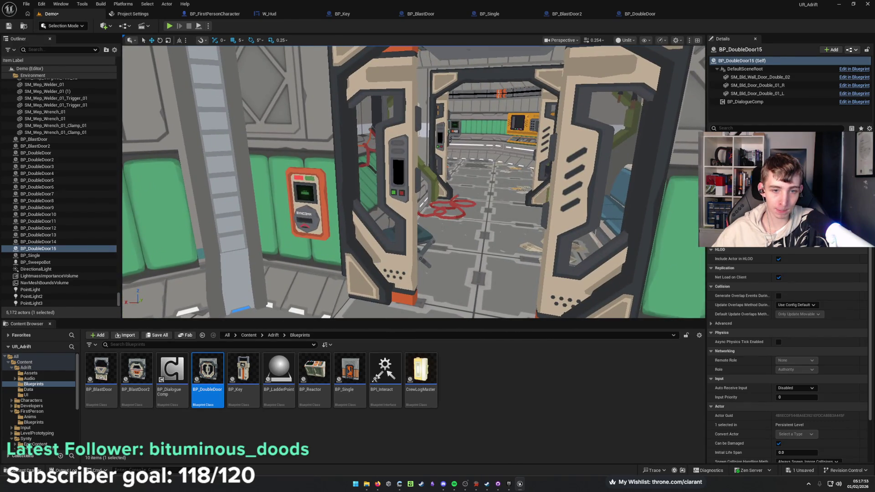
Replace the cockpit's three static door meshes with BP_DoubleDoor16 and save the level.
{"action": "left_click", "coordinate": [551, 281]}
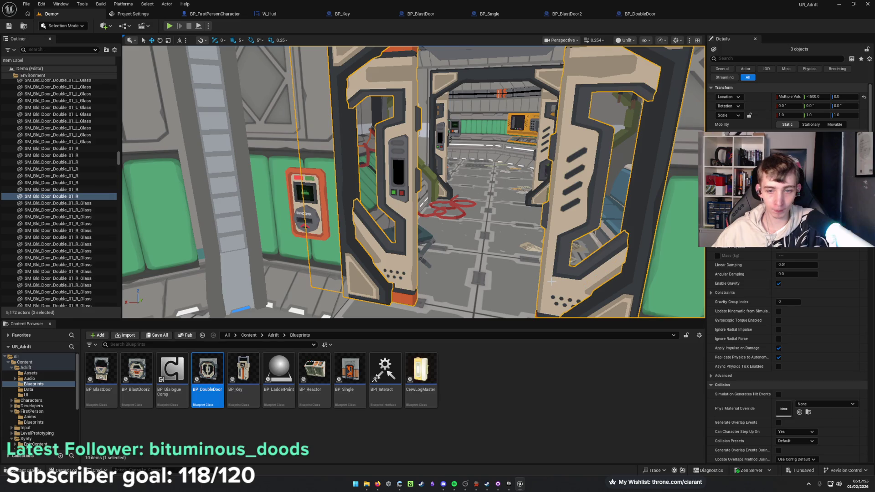
{"action": "key", "text": "Delete"}
{"action": "mouse_move", "coordinate": [465, 231]}
{"action": "left_mouse_down"}
{"action": "mouse_move", "coordinate": [459, 237]}
{"action": "mouse_move", "coordinate": [465, 231]}
{"action": "left_mouse_up"}
{"action": "mouse_move", "coordinate": [303, 207]}
{"action": "left_mouse_down"}
{"action": "mouse_move", "coordinate": [312, 207]}
{"action": "mouse_move", "coordinate": [195, 262]}
{"action": "mouse_move", "coordinate": [276, 290]}
{"action": "left_mouse_up"}
{"action": "left_click_drag", "start_coordinate": [649, 272], "coordinate": [675, 271]}
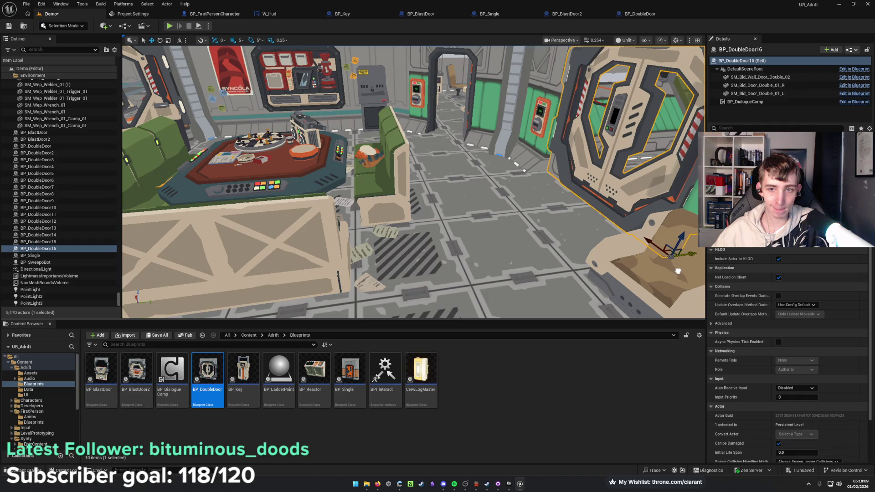
{"action": "key", "text": "f"}
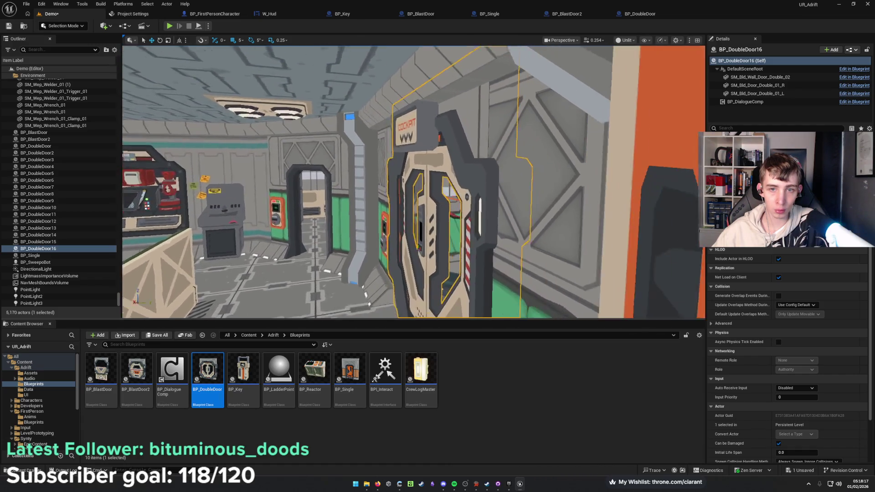
{"action": "key", "text": "ctrl+s"}
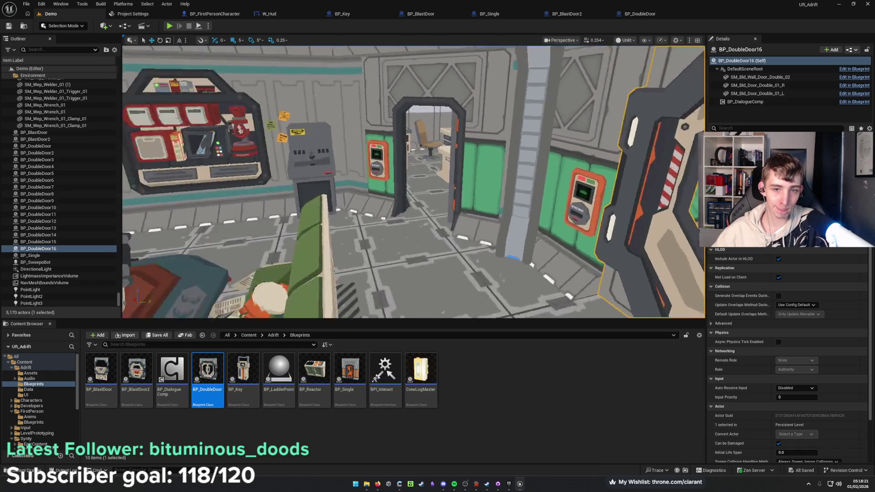
Fly into the desk room and delete the orange recorder prop.
{"action": "key", "text": "w"}
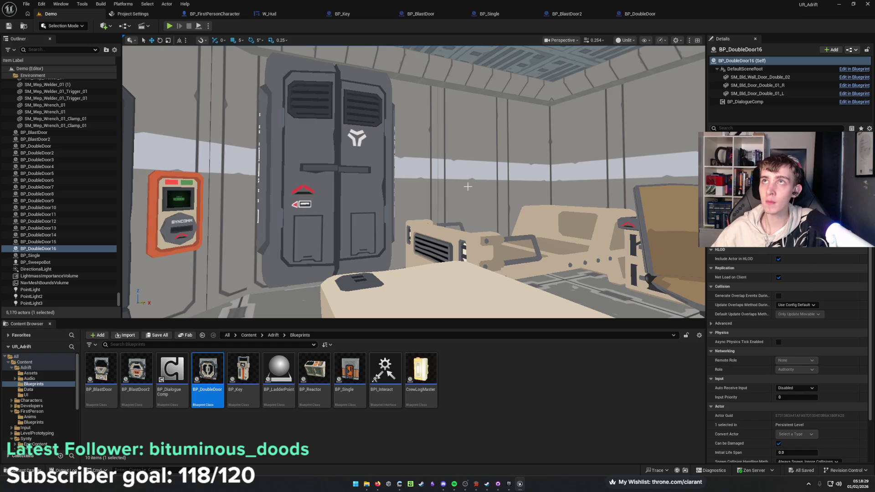
{"action": "key", "text": "w"}
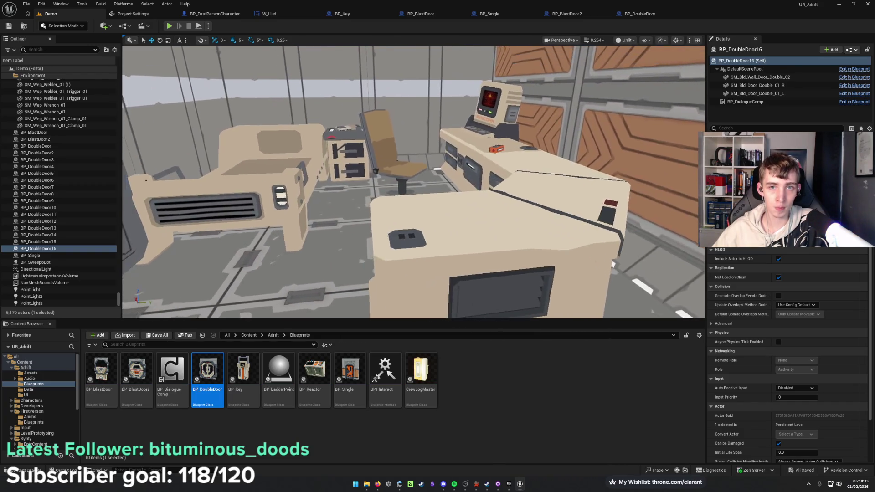
{"action": "key", "text": "w"}
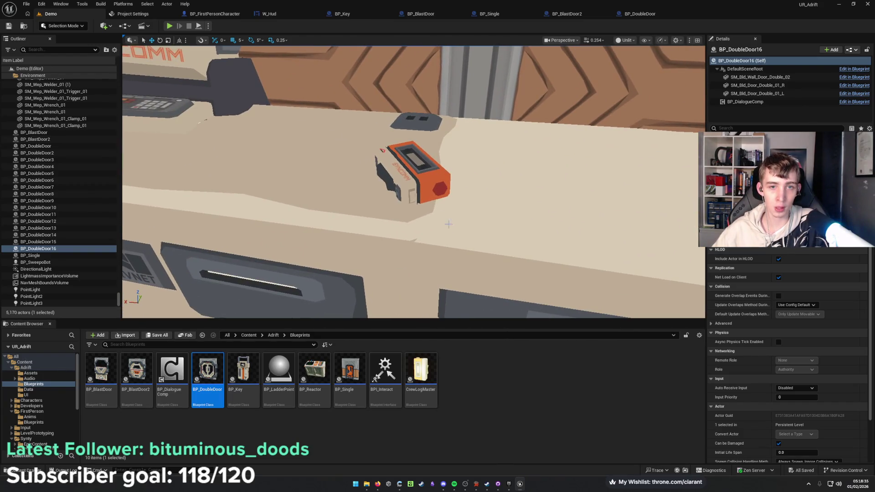
{"action": "left_click", "coordinate": [422, 185]}
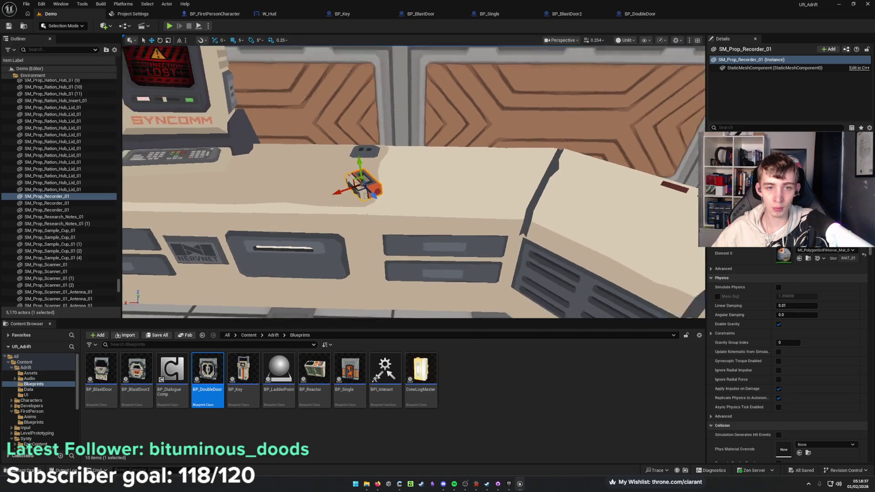
{"action": "key", "text": "Delete"}
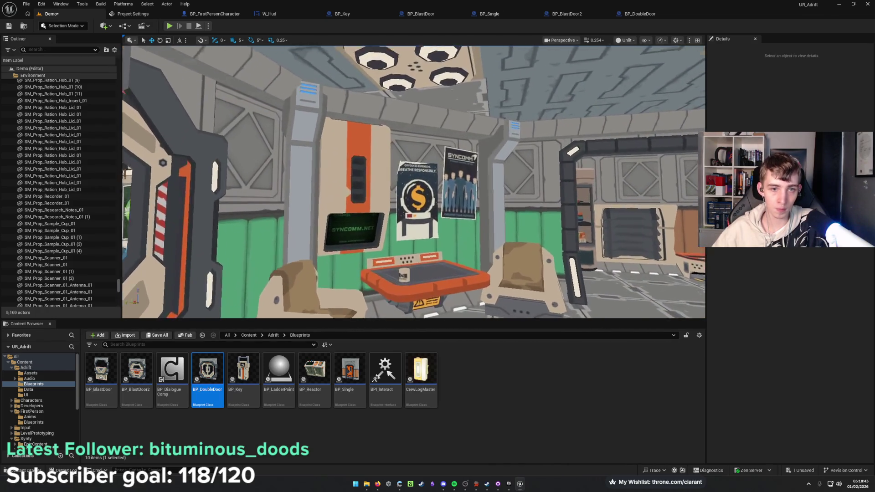
{"action": "key", "text": "w"}
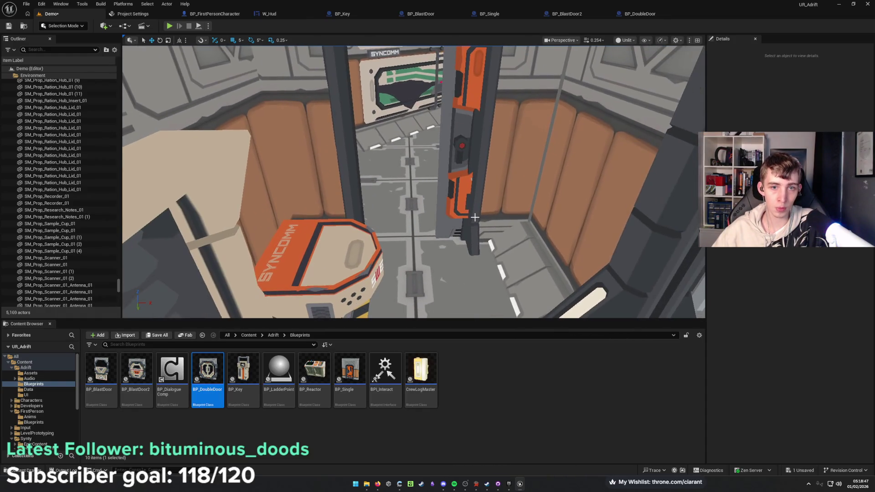
Delete the static single door along with its frame pieces.
{"action": "left_click", "coordinate": [456, 173]}
{"action": "left_click", "coordinate": [458, 149]}
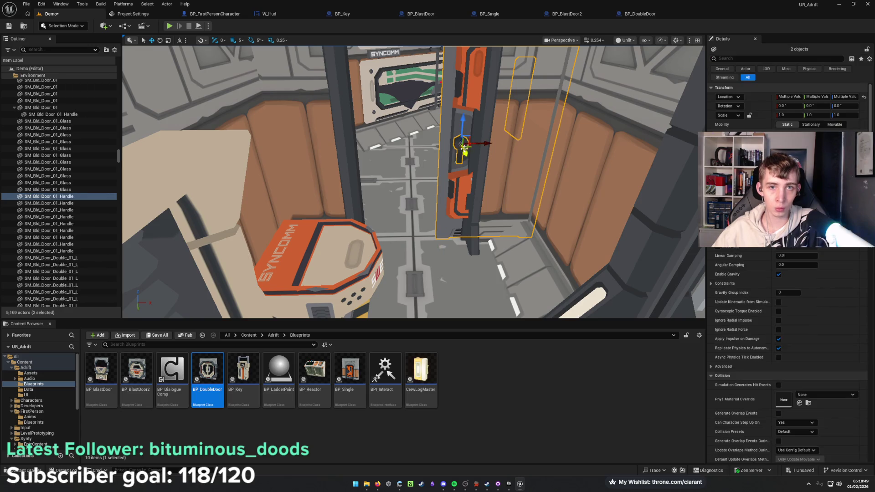
{"action": "left_click", "coordinate": [501, 158], "text": "ctrl"}
{"action": "key", "text": "Delete"}
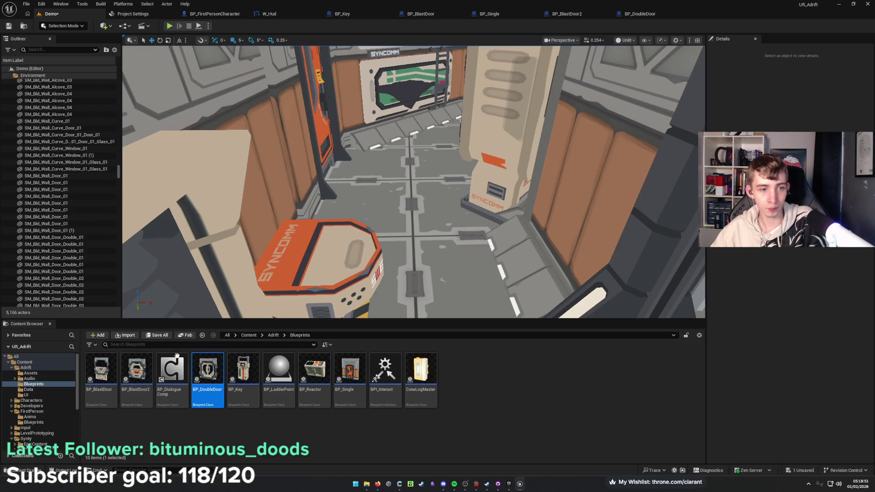
Place a BP_Single door blueprint into the emptied doorway and line it up.
{"action": "mouse_move", "coordinate": [350, 371]}
{"action": "left_mouse_down"}
{"action": "mouse_move", "coordinate": [410, 237]}
{"action": "mouse_move", "coordinate": [303, 204]}
{"action": "mouse_move", "coordinate": [326, 206]}
{"action": "left_mouse_up"}
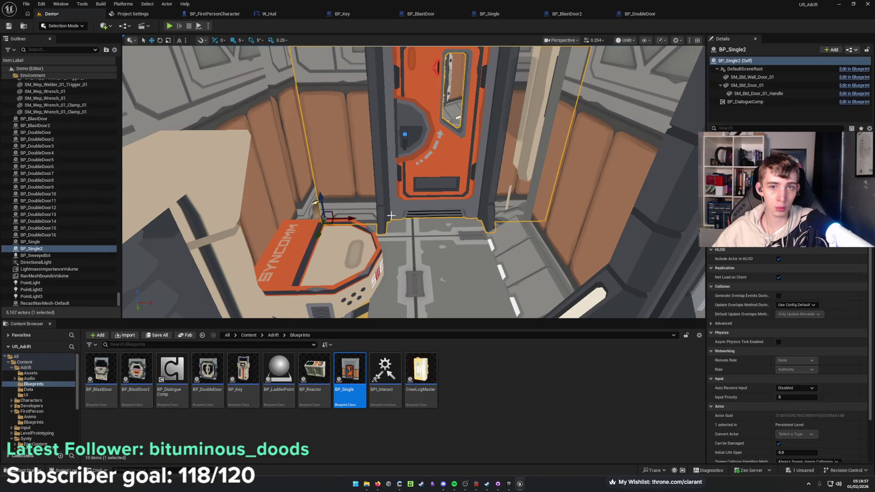
{"action": "mouse_move", "coordinate": [318, 237]}
{"action": "left_mouse_down"}
{"action": "mouse_move", "coordinate": [314, 256]}
{"action": "mouse_move", "coordinate": [325, 236]}
{"action": "left_mouse_up"}
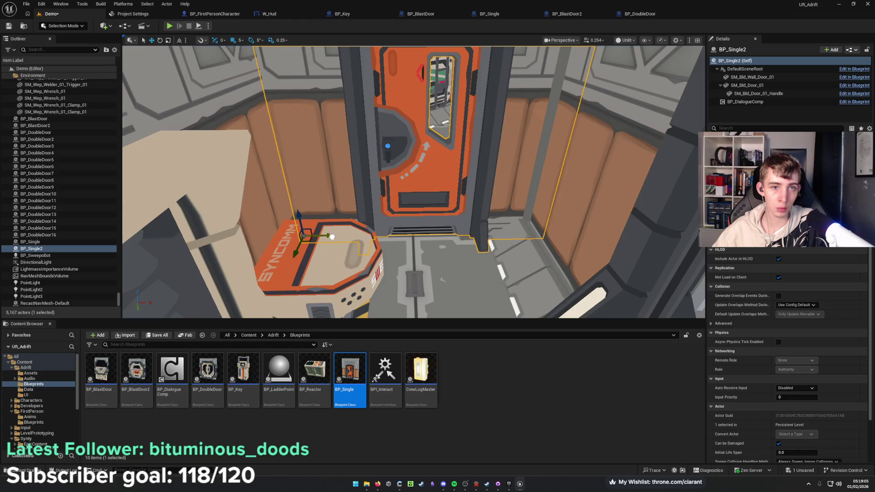
{"action": "scroll", "coordinate": [324, 237], "scroll_direction": "up", "scroll_amount": 5}
{"action": "key", "text": "s"}
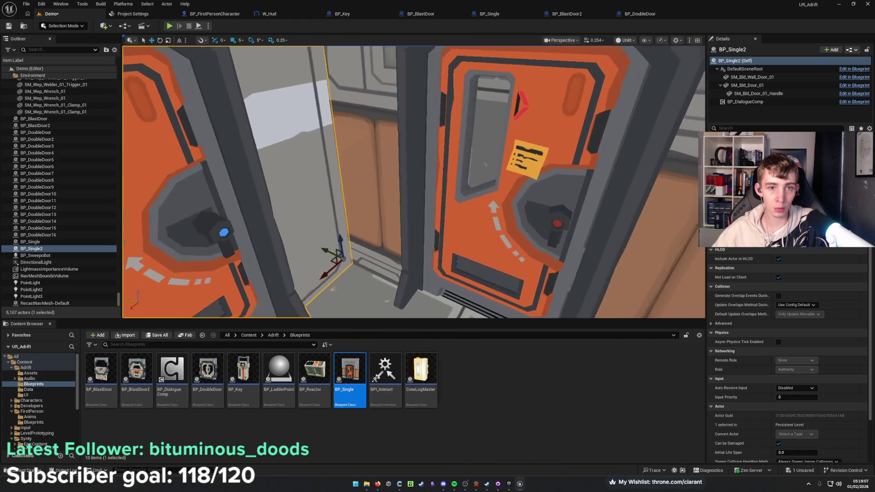
{"action": "key", "text": "s"}
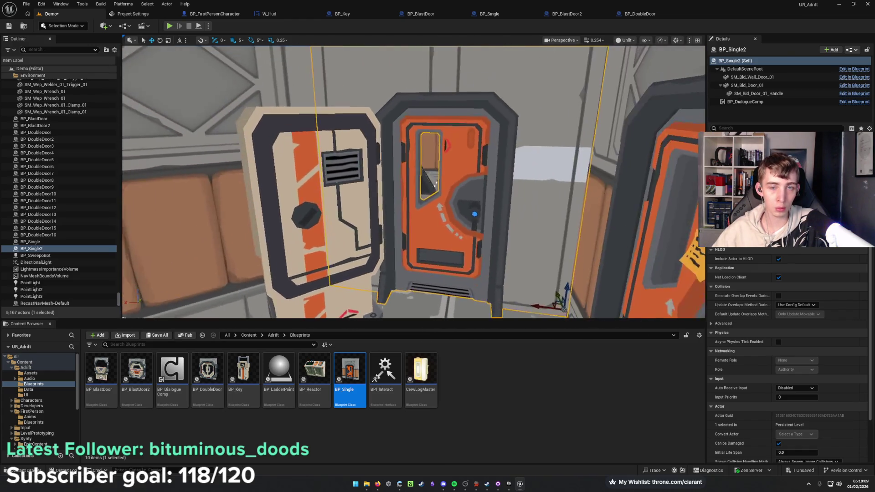
{"action": "key", "text": "s"}
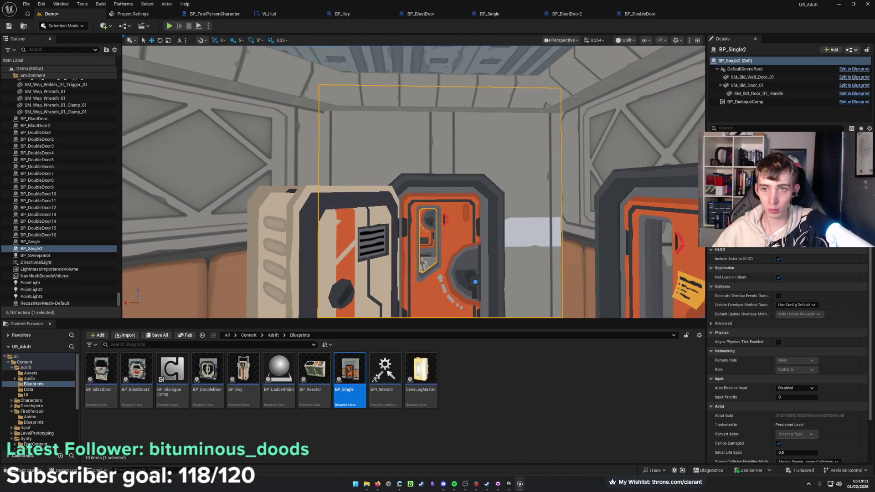
Give the door frame's SM_Bld_Wall_Door_01 Element 1 the ML_Wall_01 material and save the level.
{"action": "left_click", "coordinate": [768, 78]}
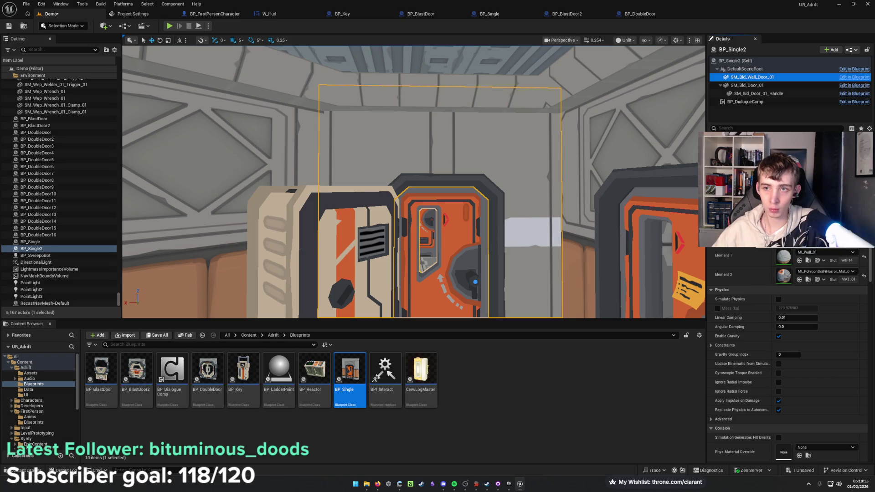
{"action": "left_click", "coordinate": [832, 252]}
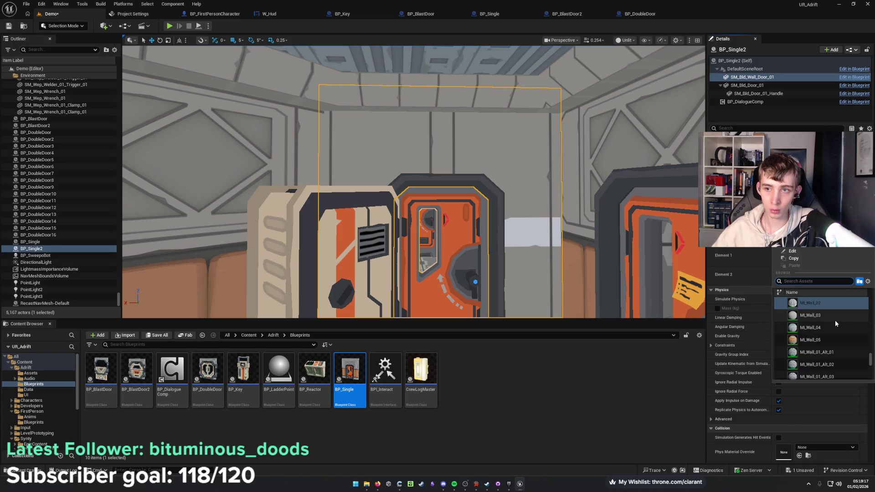
{"action": "scroll", "coordinate": [833, 321], "scroll_direction": "up", "scroll_amount": 1}
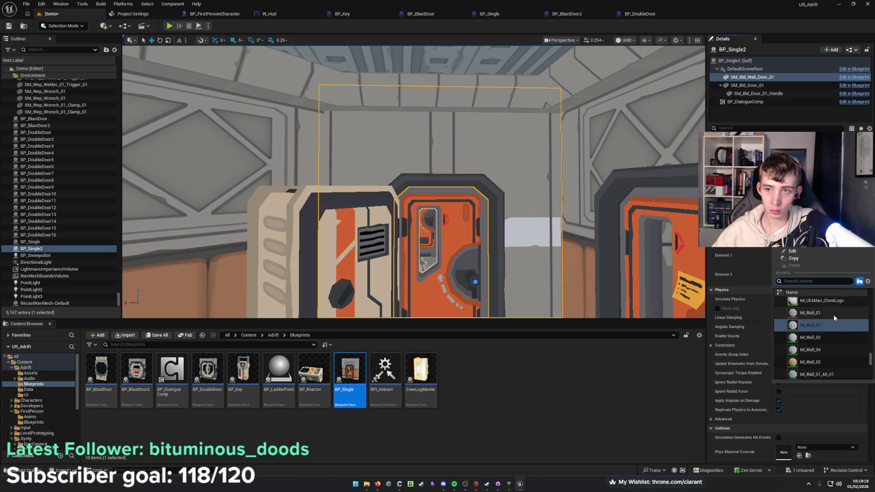
{"action": "left_click", "coordinate": [833, 315]}
{"action": "key", "text": "ctrl+s"}
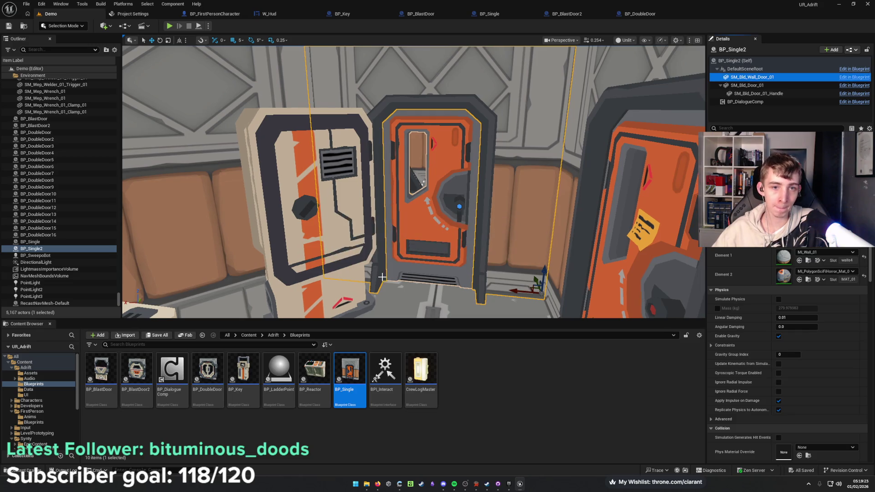
Fly over to the orange doors and select the old static orange door.
{"action": "key", "text": "w"}
{"action": "key", "text": "s"}
{"action": "key", "text": "w"}
{"action": "key", "text": "s"}
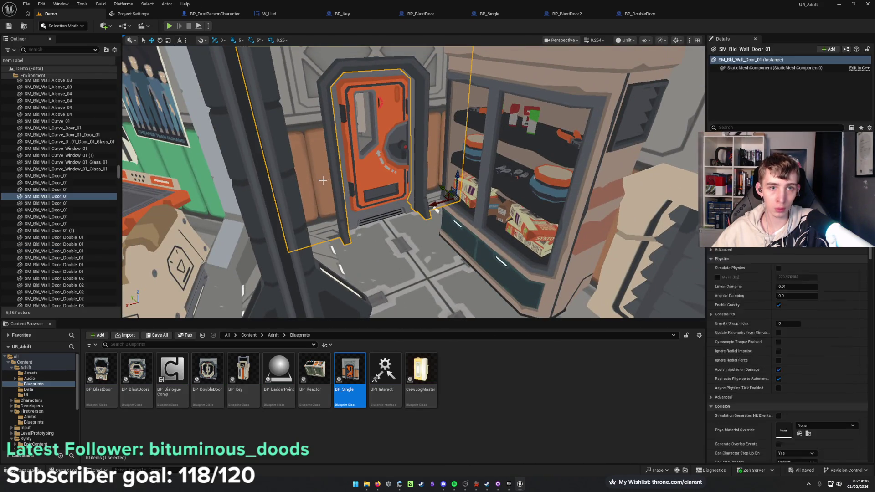
{"action": "left_click", "coordinate": [369, 168]}
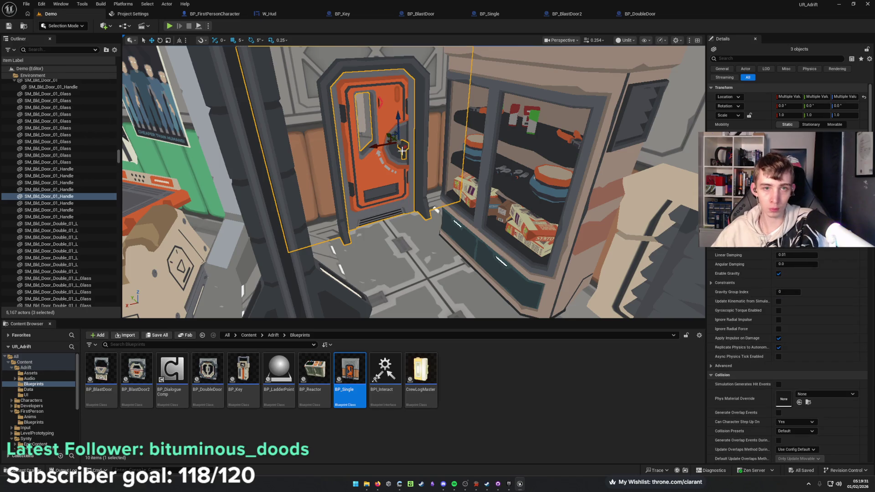
Delete the old static orange door, then remove the accidental BP_Single3 duplicate of BP_Single2.
{"action": "key", "text": "Delete"}
{"action": "key", "text": "w"}
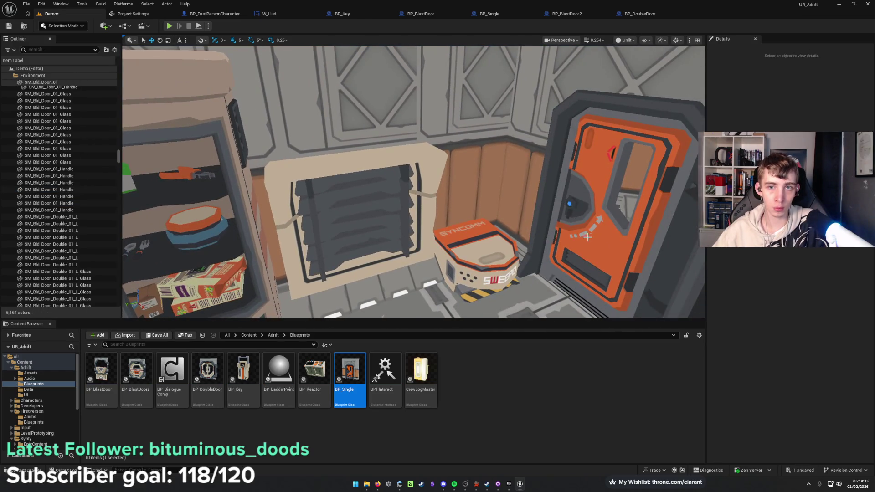
{"action": "left_click", "coordinate": [587, 237]}
{"action": "key", "text": "ctrl+d"}
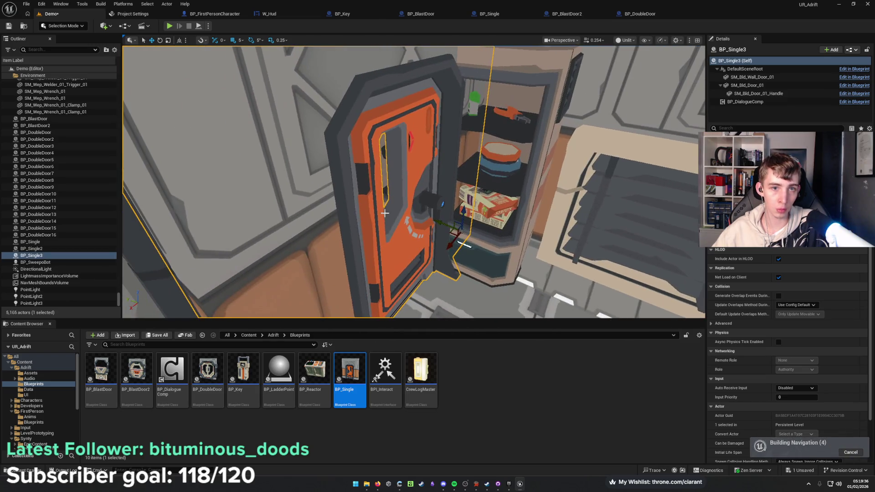
{"action": "left_click_drag", "start_coordinate": [422, 212], "coordinate": [328, 211]}
{"action": "key", "text": "Delete"}
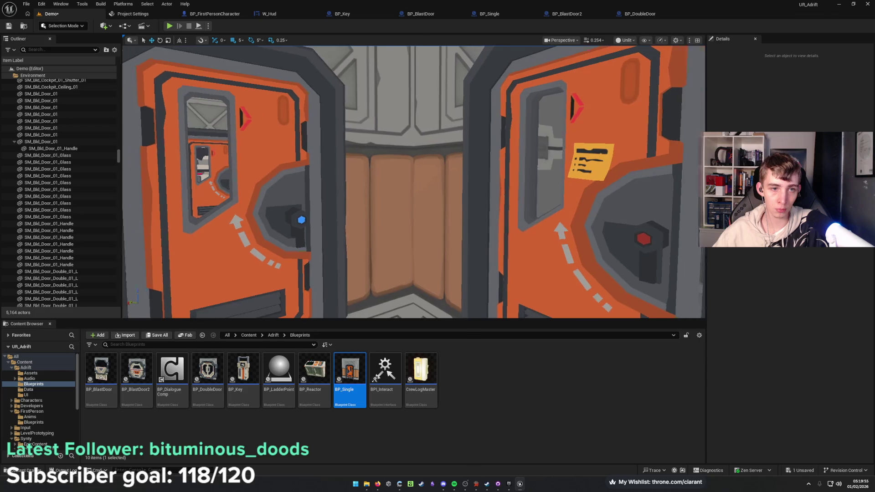
Fly to the cockpit room doorway and select its static door mesh.
{"action": "key", "text": "s"}
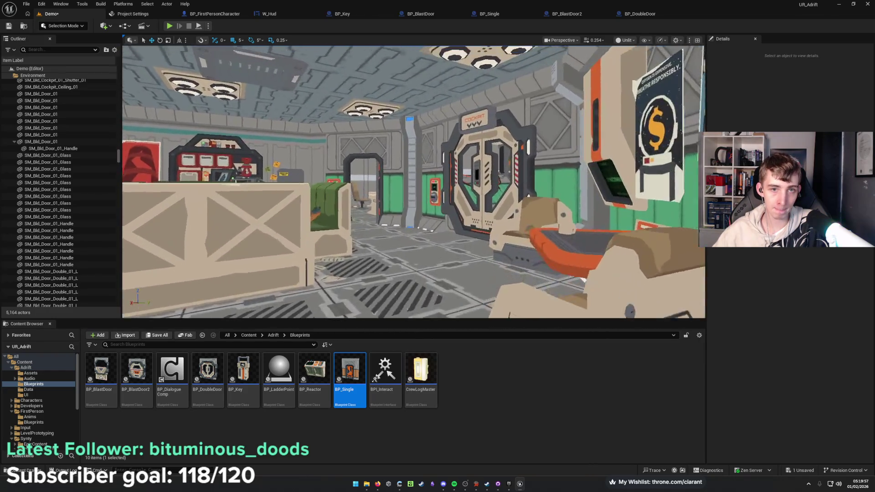
{"action": "key", "text": "w"}
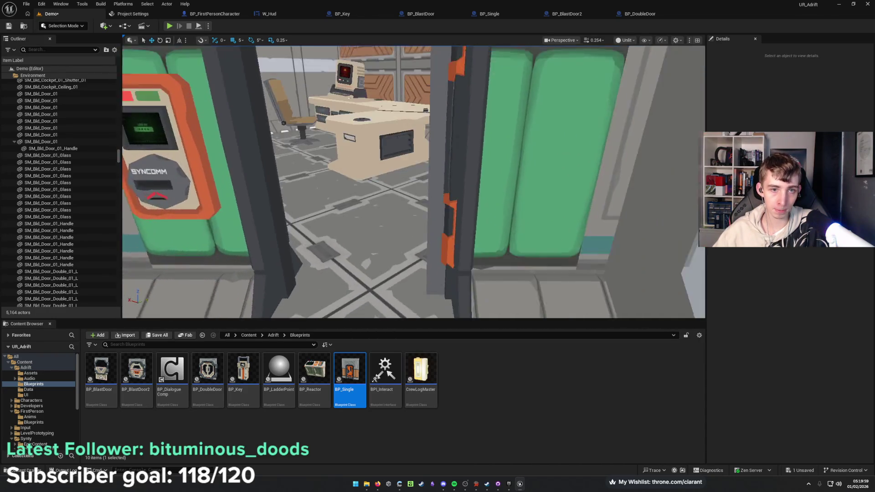
{"action": "left_click", "coordinate": [412, 188]}
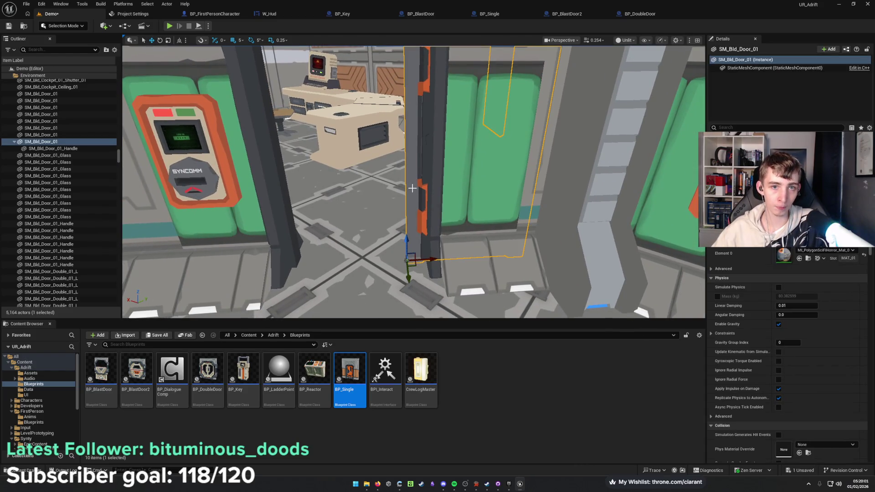
Delete the static door meshes and the wall-door frame between the SYNCOMM panels.
{"action": "scroll", "coordinate": [434, 211], "scroll_direction": "down", "scroll_amount": 3}
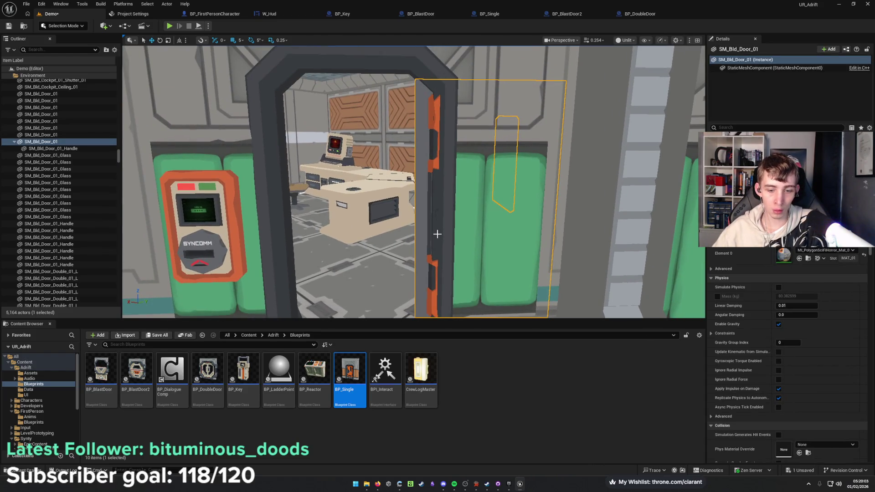
{"action": "key", "text": "Delete"}
{"action": "left_click", "coordinate": [440, 216]}
{"action": "key", "text": "Delete"}
{"action": "left_click", "coordinate": [441, 217]}
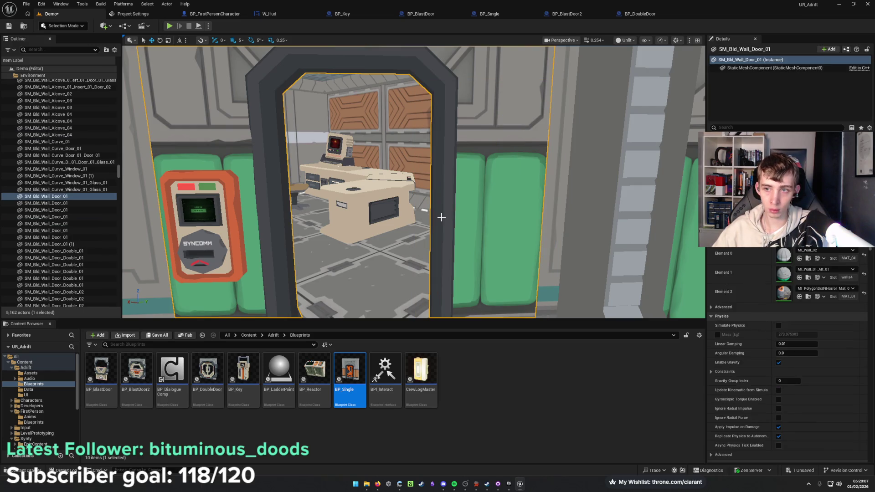
{"action": "scroll", "coordinate": [442, 246], "scroll_direction": "up", "scroll_amount": 4}
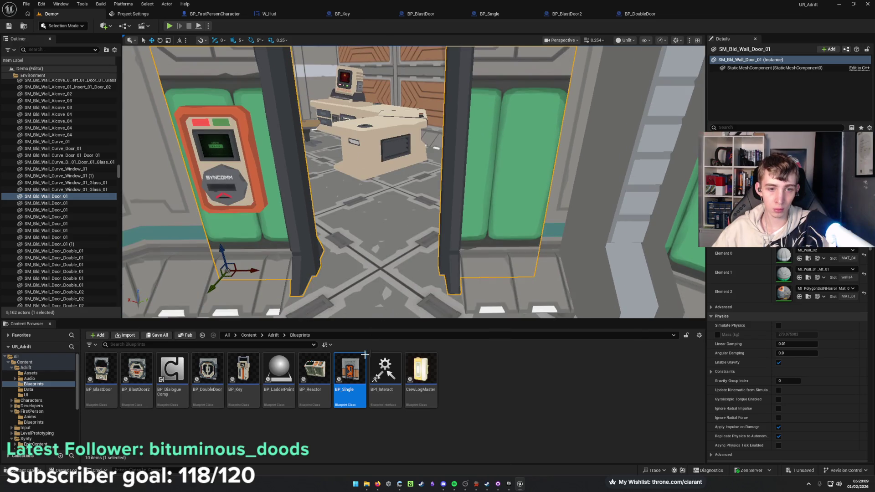
{"action": "key", "text": "Delete"}
Place a BP_Single door in the empty doorway and move it into position.
{"action": "mouse_move", "coordinate": [359, 372]}
{"action": "left_mouse_down"}
{"action": "mouse_move", "coordinate": [367, 250]}
{"action": "mouse_move", "coordinate": [346, 255]}
{"action": "mouse_move", "coordinate": [353, 269]}
{"action": "mouse_move", "coordinate": [373, 274]}
{"action": "mouse_move", "coordinate": [402, 258]}
{"action": "mouse_move", "coordinate": [242, 273]}
{"action": "mouse_move", "coordinate": [217, 257]}
{"action": "left_mouse_up"}
{"action": "key", "text": "w"}
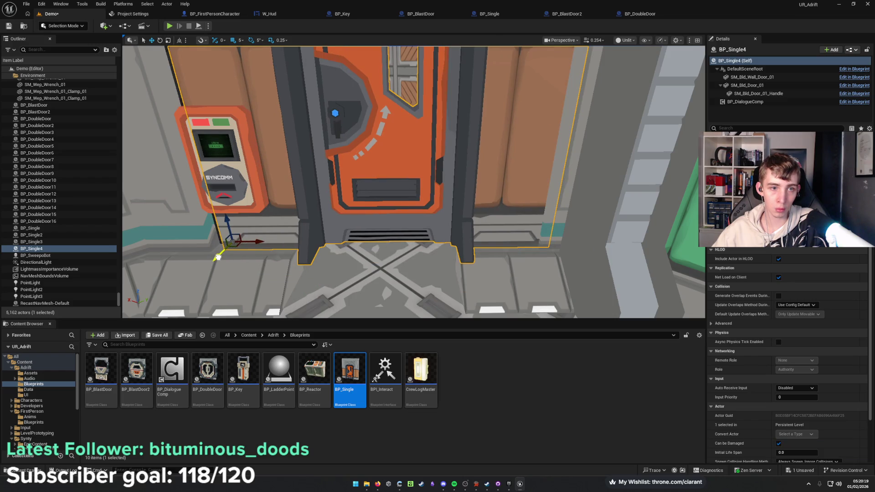
{"action": "mouse_move", "coordinate": [231, 224]}
{"action": "left_mouse_down"}
{"action": "mouse_move", "coordinate": [233, 253]}
{"action": "mouse_move", "coordinate": [258, 266]}
{"action": "mouse_move", "coordinate": [221, 283]}
{"action": "mouse_move", "coordinate": [214, 236]}
{"action": "mouse_move", "coordinate": [210, 271]}
{"action": "left_mouse_up"}
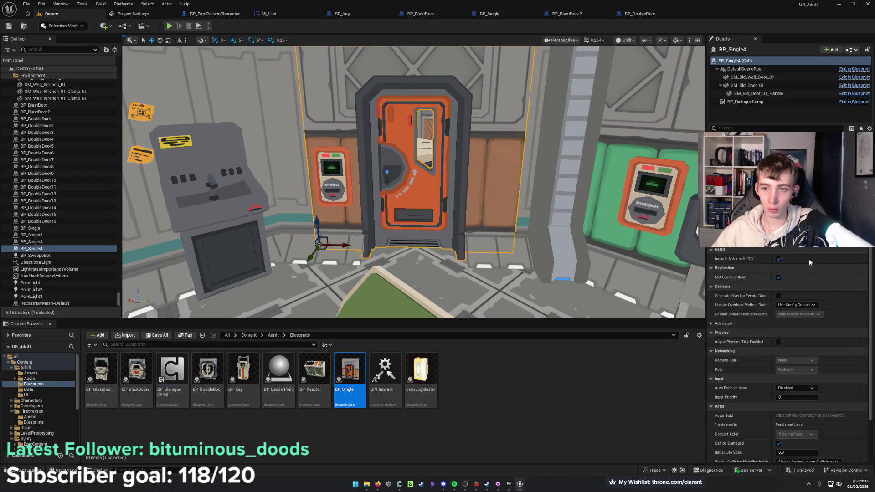
Set the new door frame's Element 1 material to ML_Wall_01_Alt_01 and save the level.
{"action": "left_click", "coordinate": [754, 77]}
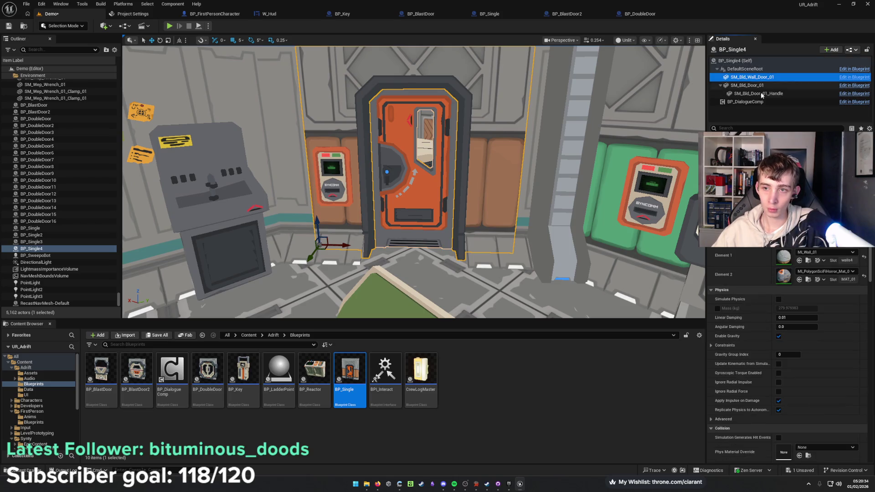
{"action": "left_click", "coordinate": [825, 255]}
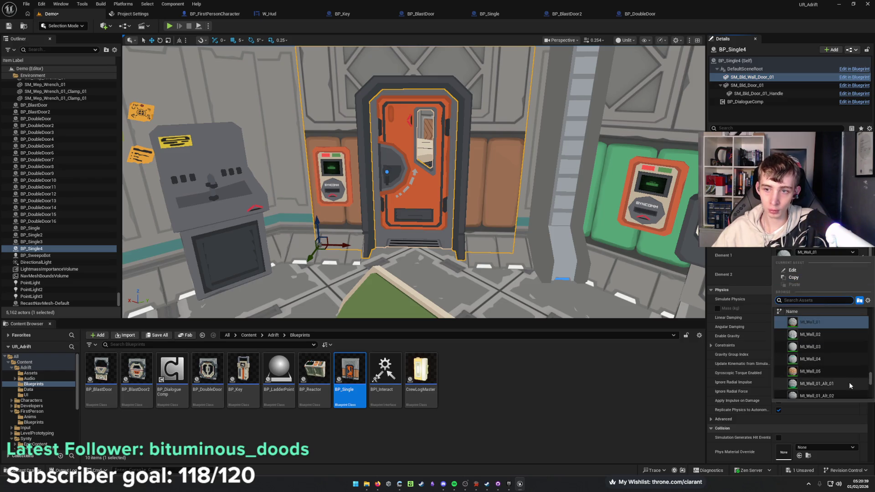
{"action": "left_click", "coordinate": [815, 383]}
{"action": "scroll", "coordinate": [449, 272], "scroll_direction": "up", "scroll_amount": 3}
{"action": "key", "text": "ctrl+s"}
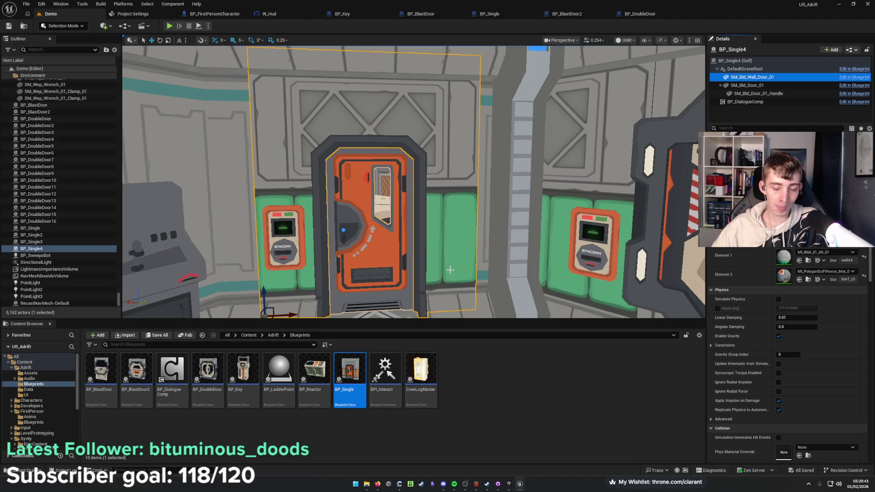
Swing the view to check the new door, the double door and the room interior.
{"action": "scroll", "coordinate": [450, 270], "scroll_direction": "up", "scroll_amount": 3}
{"action": "mouse_move", "coordinate": [450, 270]}
{"action": "left_mouse_down"}
{"action": "mouse_move", "coordinate": [410, 268]}
{"action": "mouse_move", "coordinate": [546, 269]}
{"action": "mouse_move", "coordinate": [523, 273]}
{"action": "mouse_move", "coordinate": [523, 296]}
{"action": "mouse_move", "coordinate": [514, 282]}
{"action": "mouse_move", "coordinate": [514, 301]}
{"action": "mouse_move", "coordinate": [452, 266]}
{"action": "left_mouse_up"}
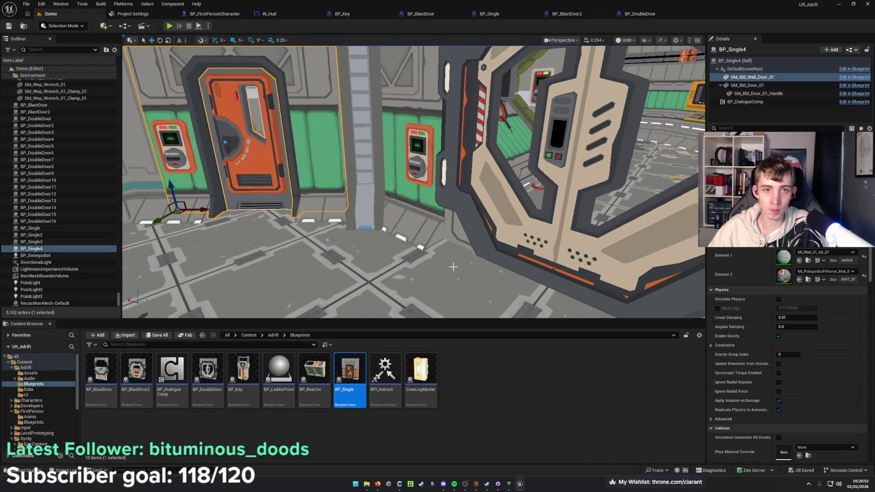
{"action": "mouse_move", "coordinate": [402, 243]}
{"action": "left_mouse_down"}
{"action": "mouse_move", "coordinate": [337, 242]}
{"action": "mouse_move", "coordinate": [626, 295]}
{"action": "left_mouse_up"}
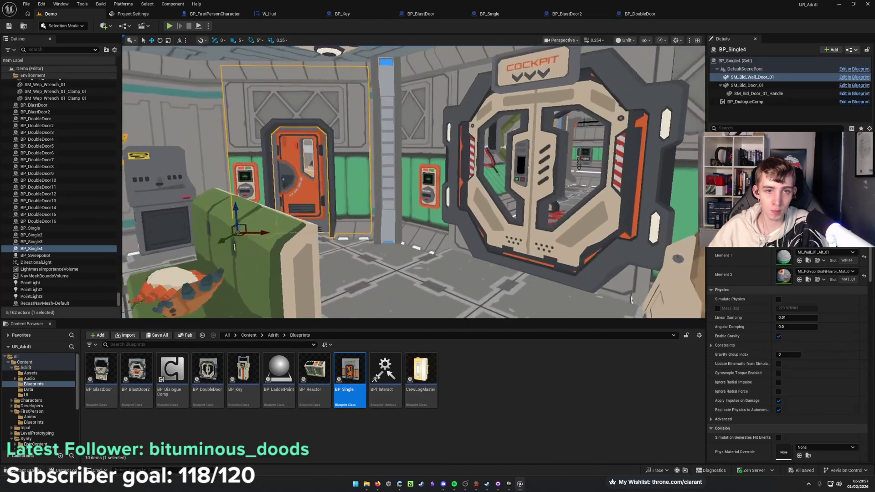
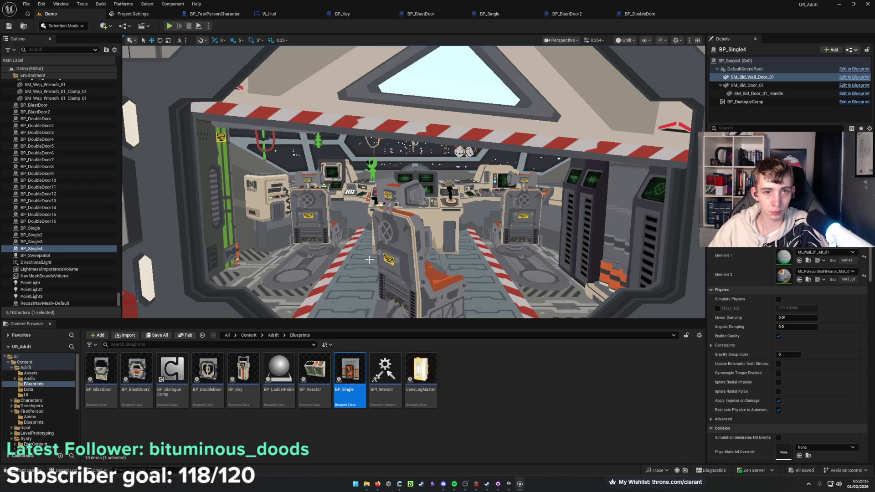
Fly through the doorway into the structure and down the corridor past the NERVNET door to the SYNCOMM consoles.
{"action": "mouse_move", "coordinate": [376, 285]}
{"action": "left_mouse_down"}
{"action": "mouse_move", "coordinate": [376, 259]}
{"action": "mouse_move", "coordinate": [332, 237]}
{"action": "left_mouse_up"}
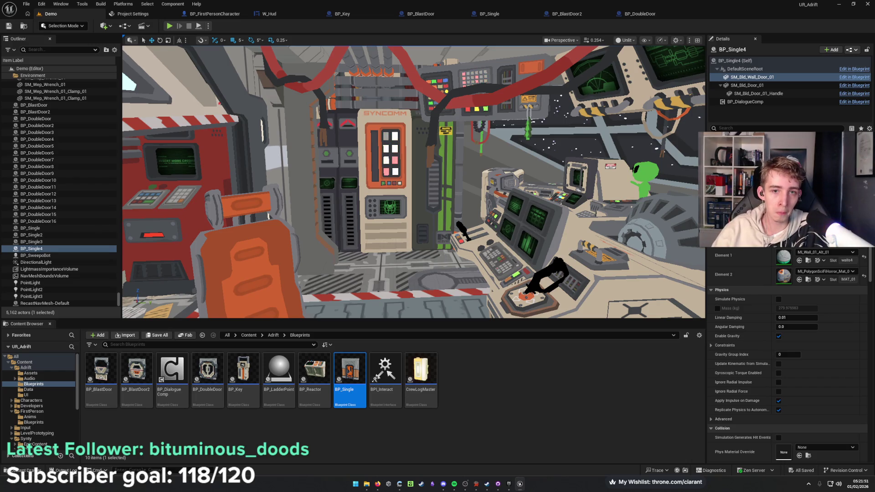
{"action": "key", "text": "w"}
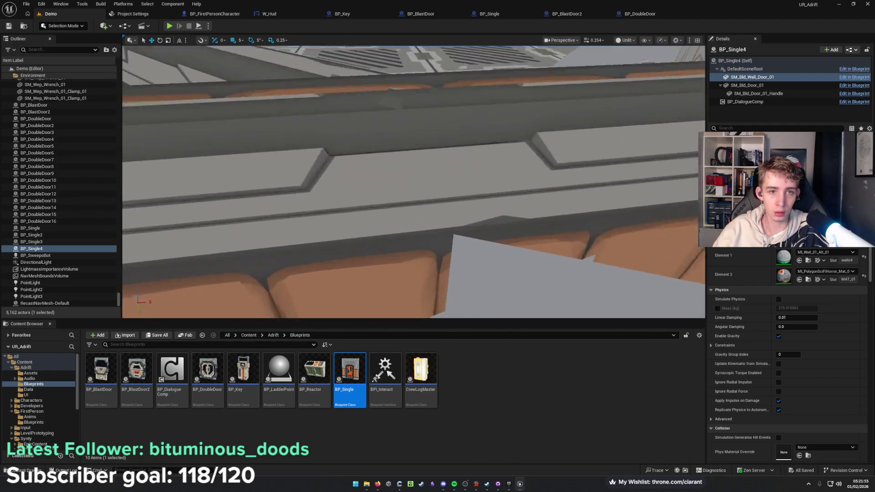
{"action": "key", "text": "w"}
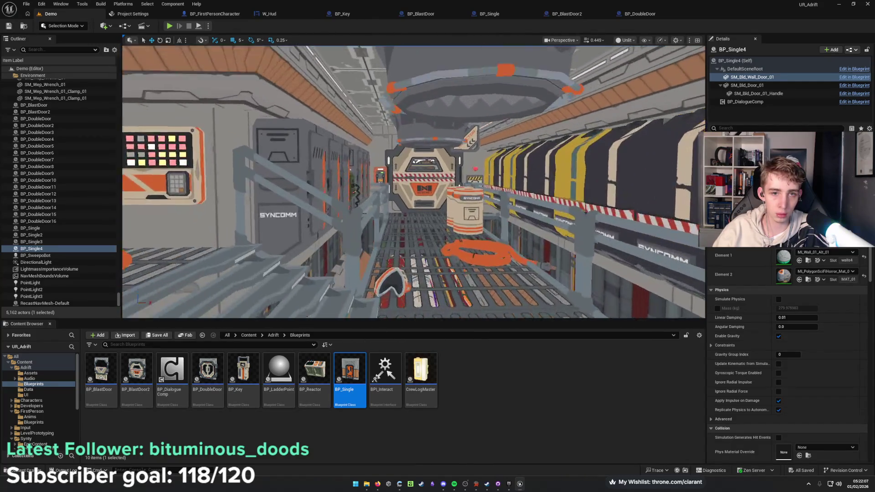
{"action": "key", "text": "w"}
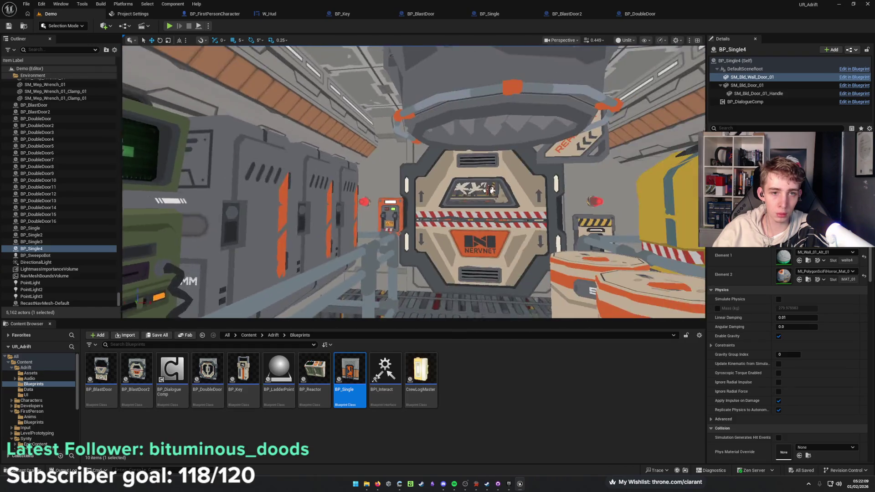
{"action": "key", "text": "w"}
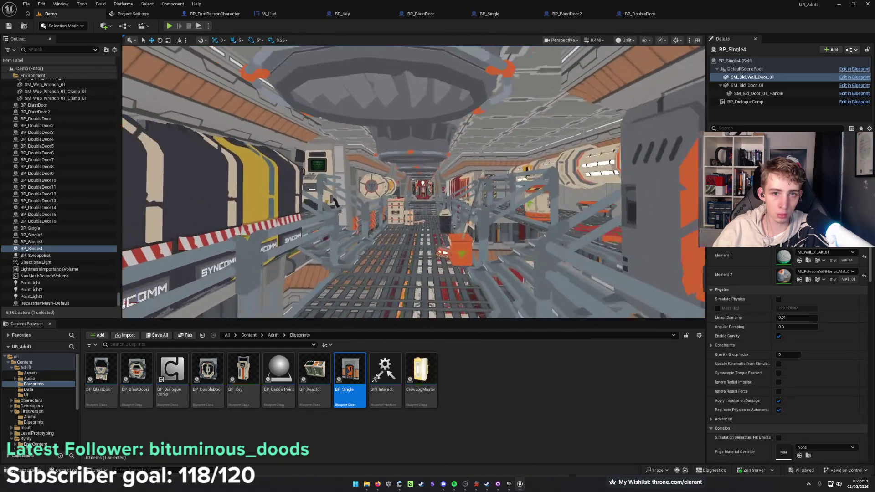
{"action": "key", "text": "w"}
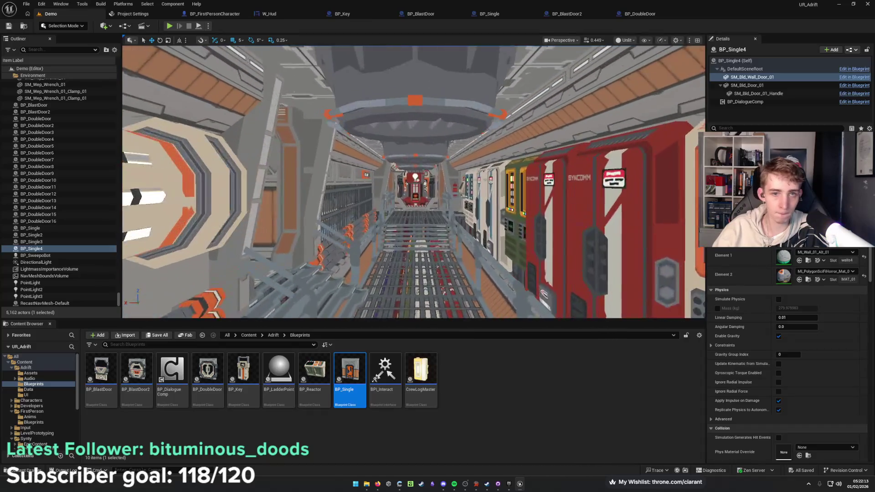
{"action": "key", "text": "w"}
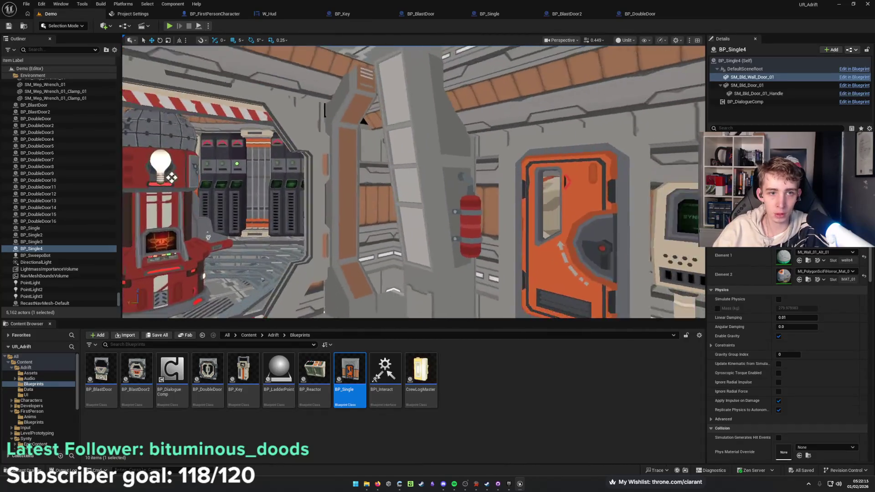
{"action": "key", "text": "s"}
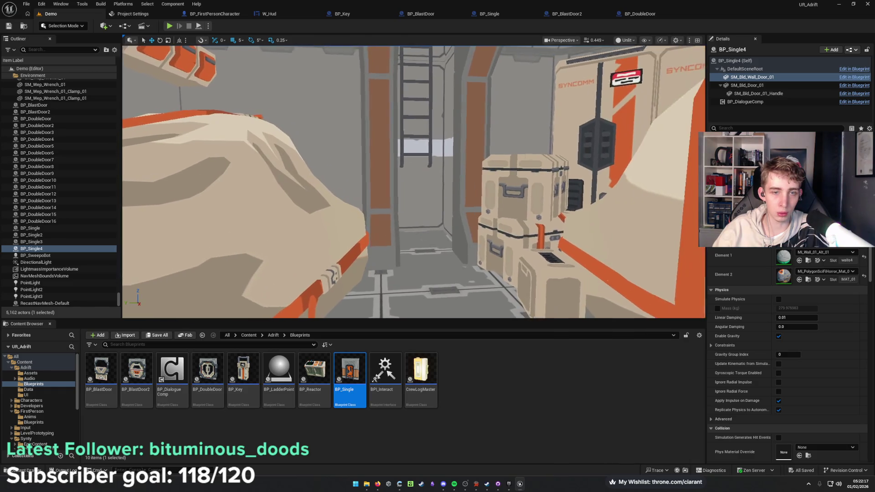
{"action": "key", "text": "d"}
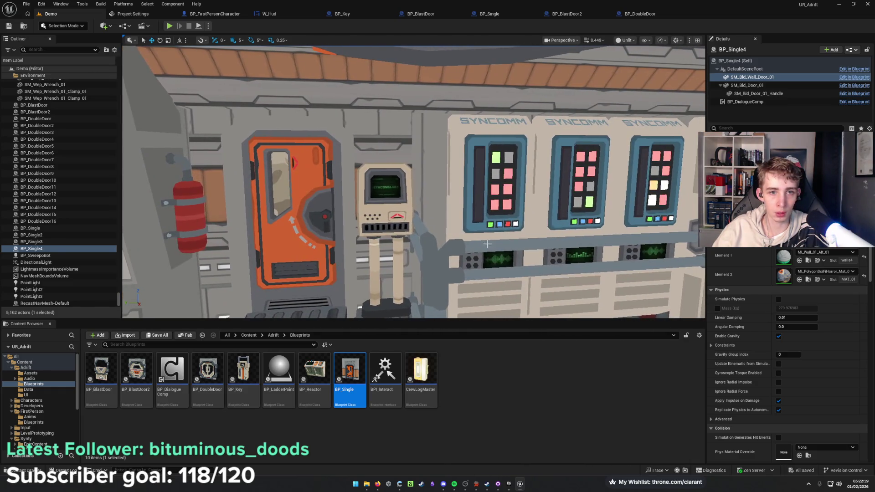
{"action": "mouse_move", "coordinate": [387, 224]}
{"action": "left_mouse_down"}
{"action": "mouse_move", "coordinate": [437, 223]}
{"action": "mouse_move", "coordinate": [352, 228]}
{"action": "left_mouse_up"}
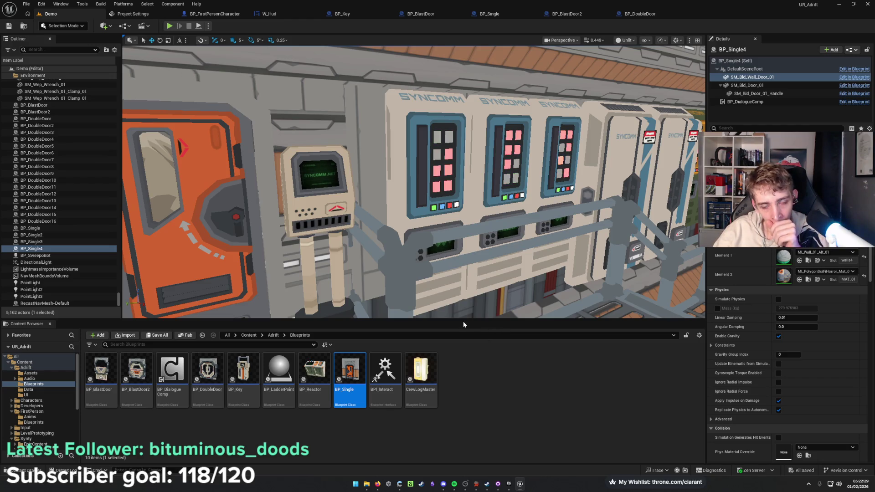
Deselect the BP_Single blueprint and move further down the corridor.
{"action": "left_click", "coordinate": [480, 368]}
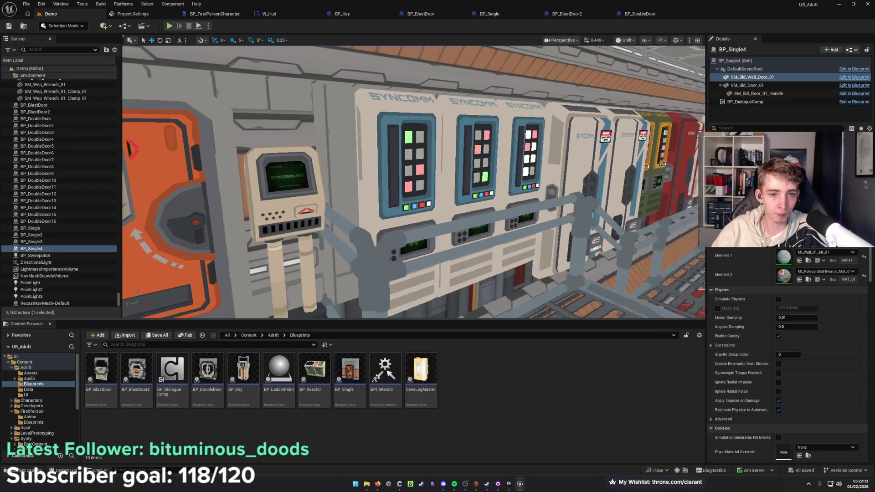
{"action": "left_click_drag", "start_coordinate": [413, 182], "coordinate": [460, 182]}
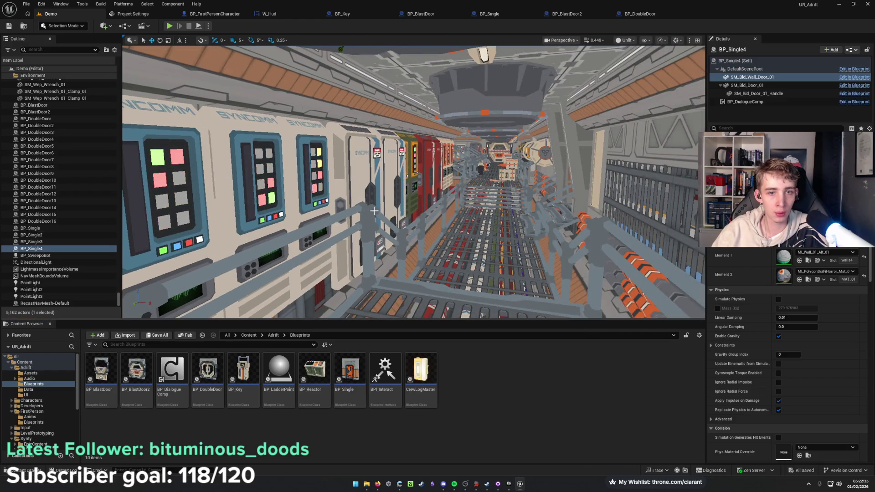
{"action": "left_click_drag", "start_coordinate": [372, 210], "coordinate": [399, 194]}
{"action": "mouse_move", "coordinate": [390, 235]}
{"action": "left_mouse_down"}
{"action": "mouse_move", "coordinate": [403, 230]}
{"action": "mouse_move", "coordinate": [390, 235]}
{"action": "left_mouse_up"}
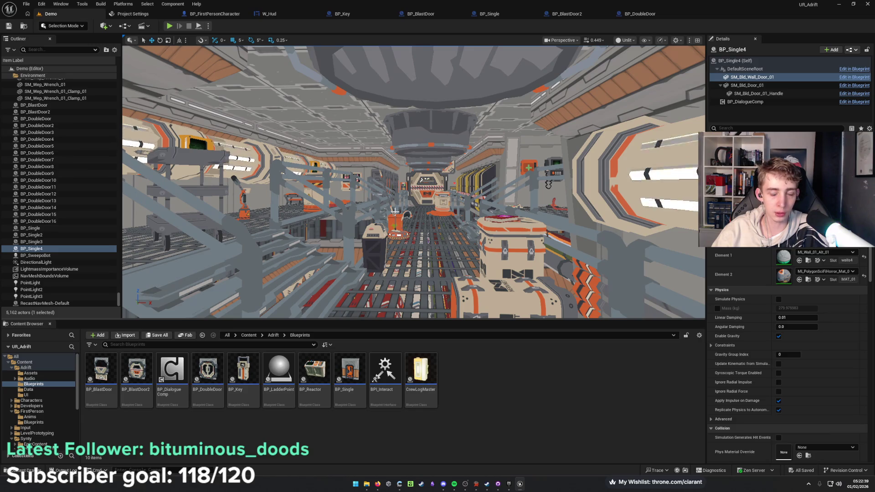
Toggle the viewport between Lit and Unlit, finishing in Lit to preview the reactor lighting.
{"action": "left_click", "coordinate": [624, 40]}
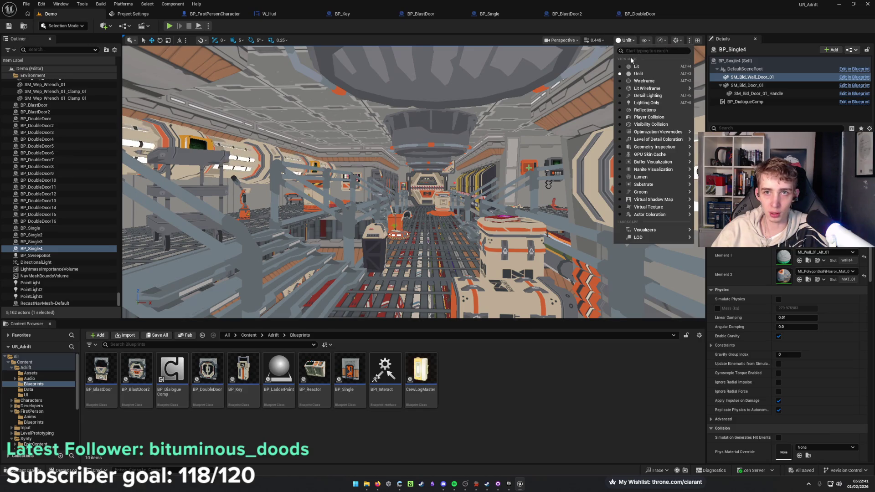
{"action": "left_click", "coordinate": [630, 65]}
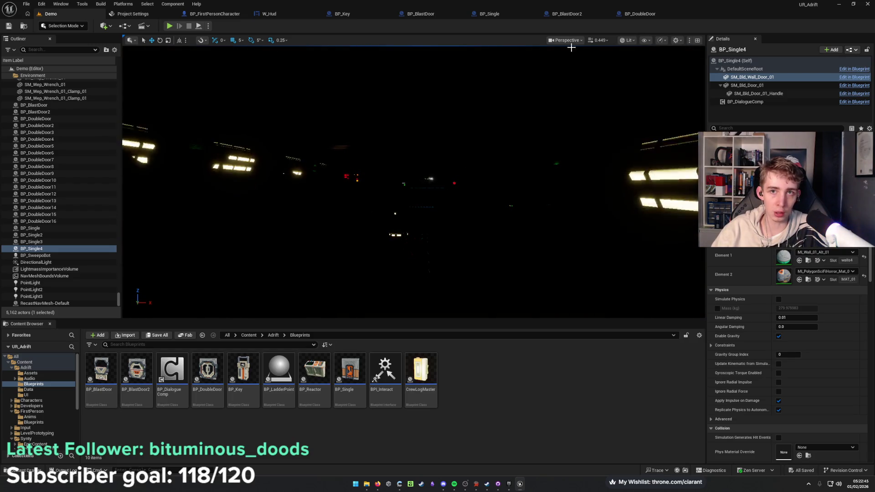
{"action": "left_click", "coordinate": [628, 40]}
{"action": "left_click", "coordinate": [631, 72]}
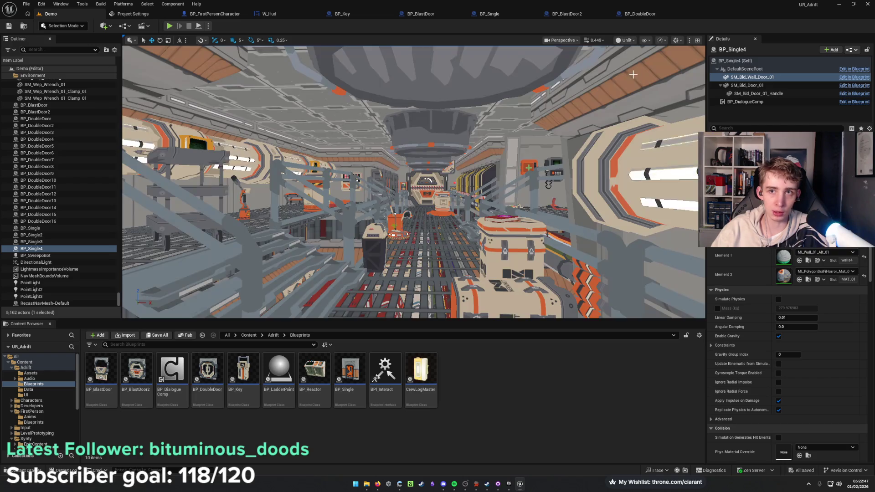
{"action": "mouse_move", "coordinate": [413, 182]}
{"action": "left_mouse_down"}
{"action": "mouse_move", "coordinate": [373, 182]}
{"action": "mouse_move", "coordinate": [401, 191]}
{"action": "mouse_move", "coordinate": [414, 209]}
{"action": "mouse_move", "coordinate": [414, 150]}
{"action": "left_mouse_up"}
{"action": "left_click", "coordinate": [632, 40]}
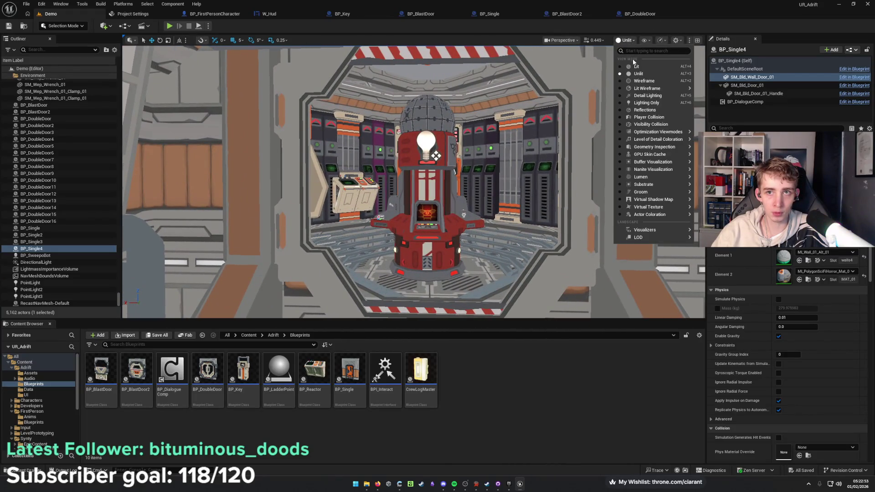
{"action": "left_click", "coordinate": [631, 65]}
{"action": "left_click_drag", "start_coordinate": [414, 182], "coordinate": [410, 194]}
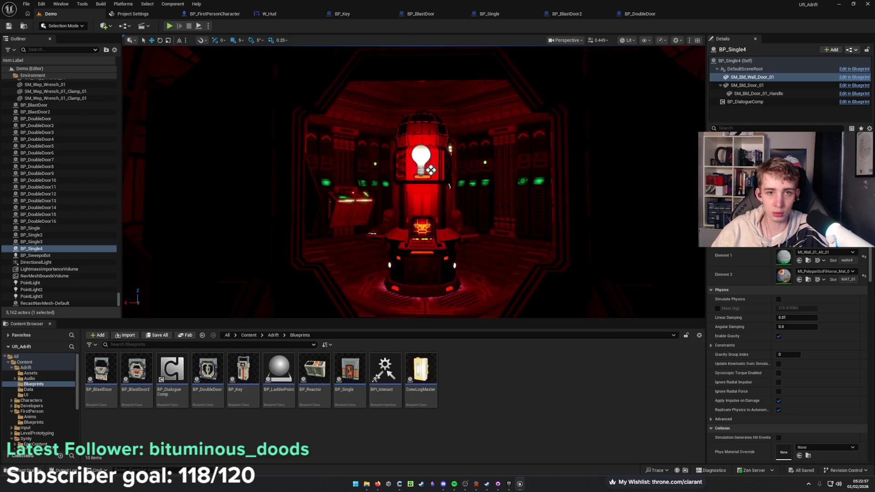
Inspect the reactor lights Point Light (116) and PointLight2, focusing the view on PointLight2.
{"action": "scroll", "coordinate": [414, 182], "scroll_direction": "up", "scroll_amount": 2}
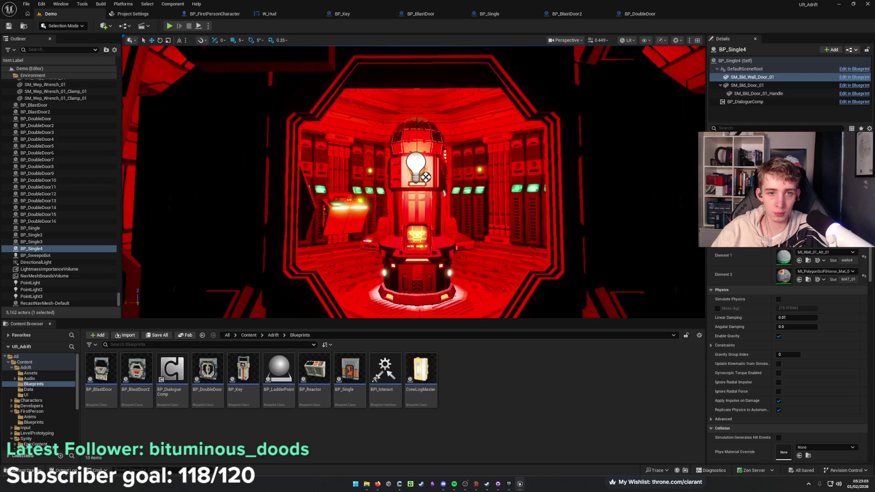
{"action": "scroll", "coordinate": [414, 182], "scroll_direction": "down", "scroll_amount": 3}
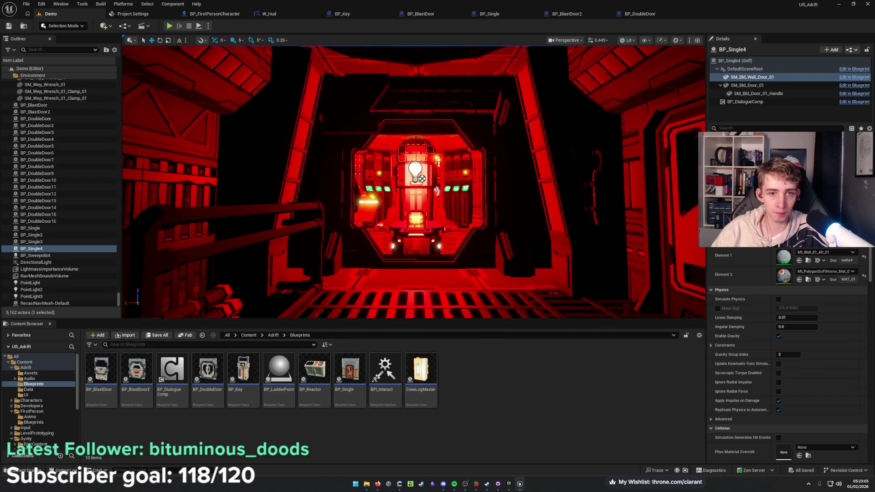
{"action": "scroll", "coordinate": [414, 182], "scroll_direction": "up", "scroll_amount": 5}
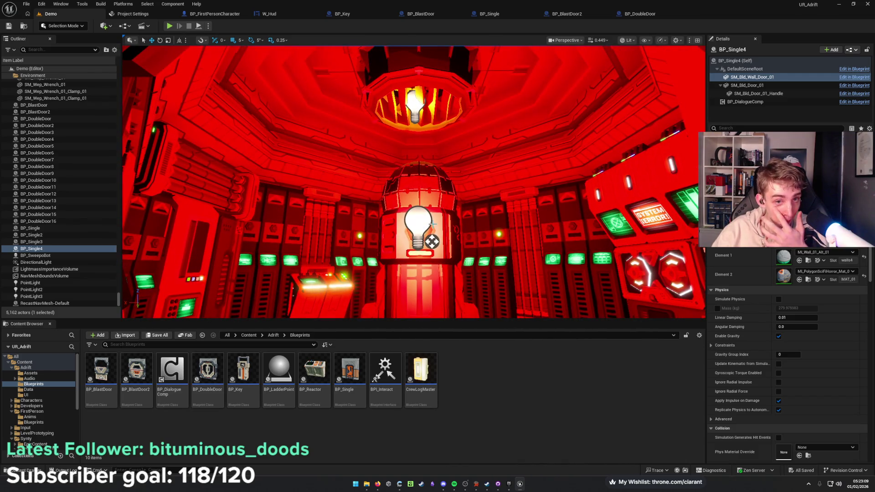
{"action": "left_click", "coordinate": [418, 221]}
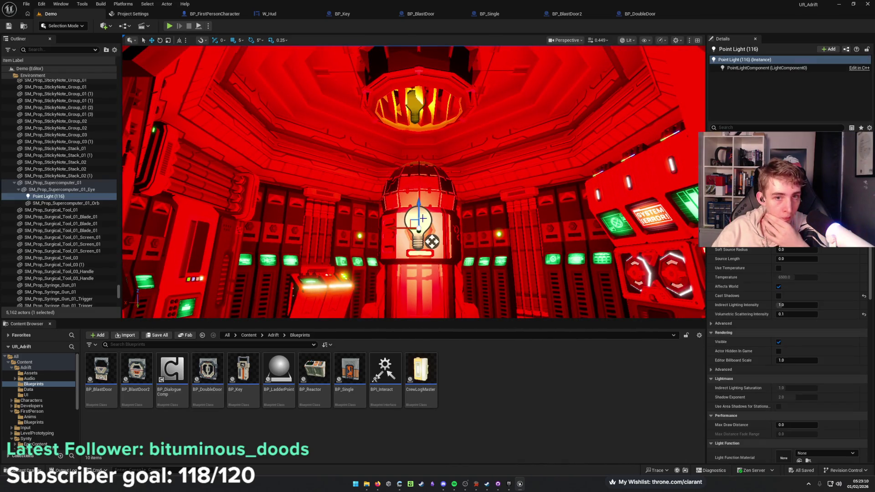
{"action": "left_click", "coordinate": [410, 108]}
{"action": "key", "text": "f"}
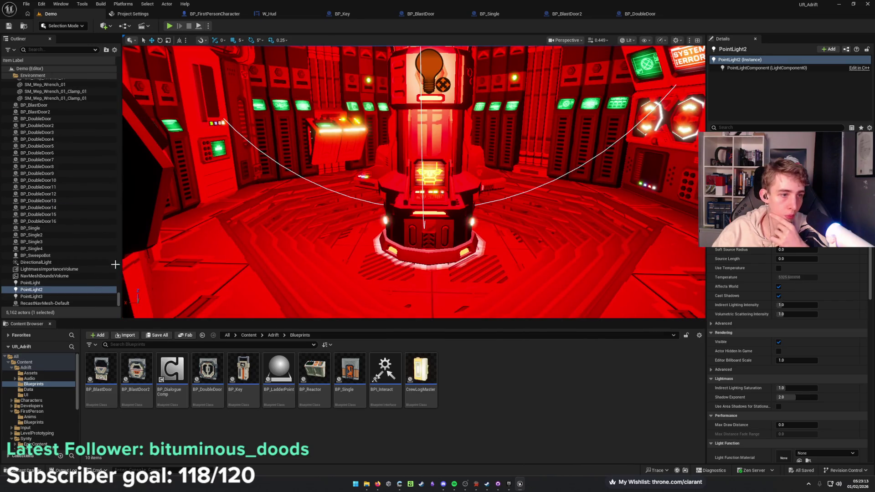
Delete the reactor room's PointLight actor via the Outliner.
{"action": "left_click", "coordinate": [67, 282]}
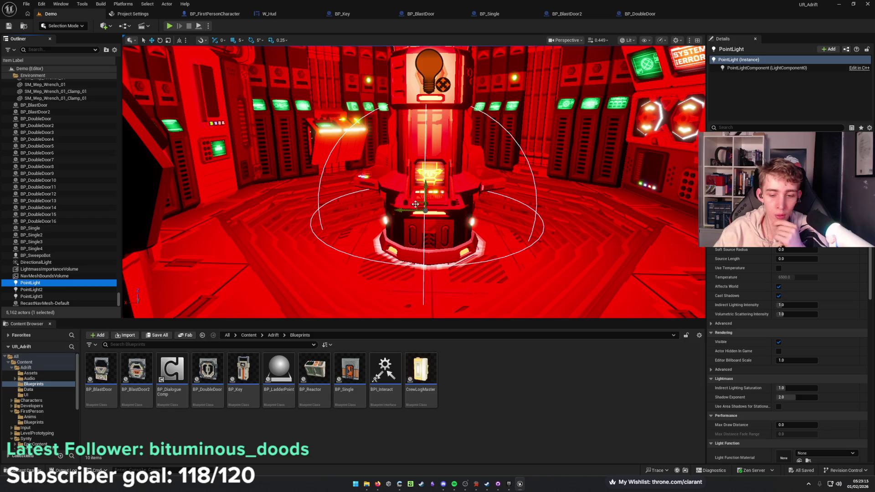
{"action": "key", "text": "Delete"}
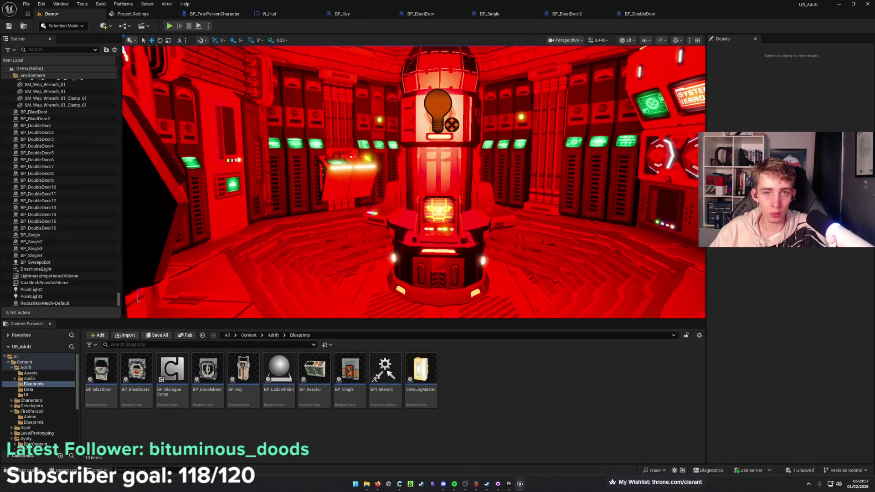
{"action": "scroll", "coordinate": [414, 96], "scroll_direction": "down", "scroll_amount": 5}
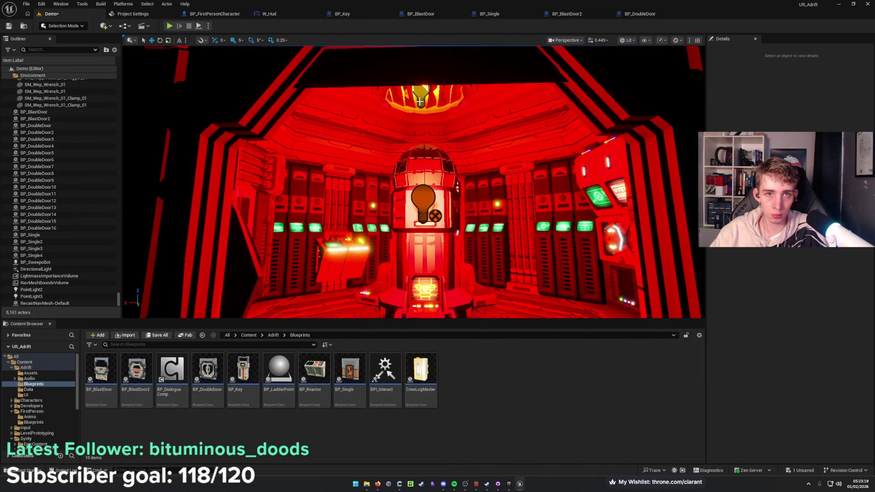
Check the supercomputer's Point Light (116), then reselect the ceiling lamp light PointLight2.
{"action": "left_click", "coordinate": [419, 101]}
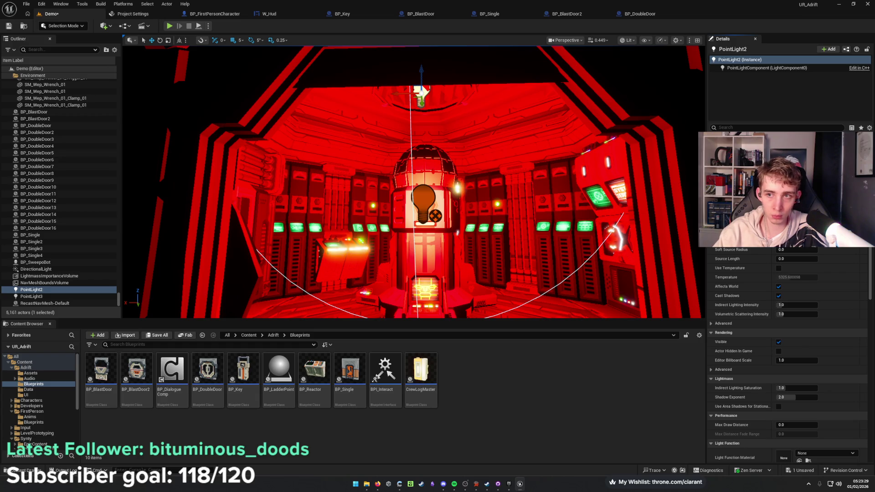
{"action": "scroll", "coordinate": [603, 225], "scroll_direction": "down", "scroll_amount": 5}
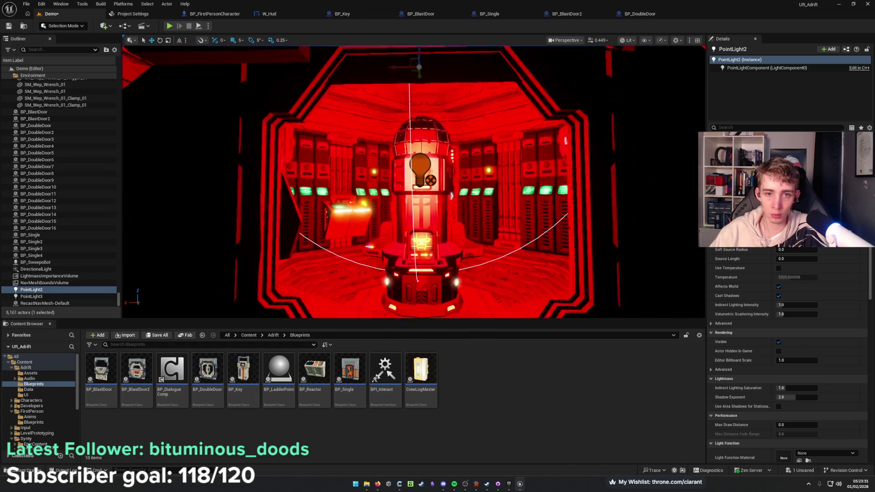
{"action": "left_click", "coordinate": [416, 163]}
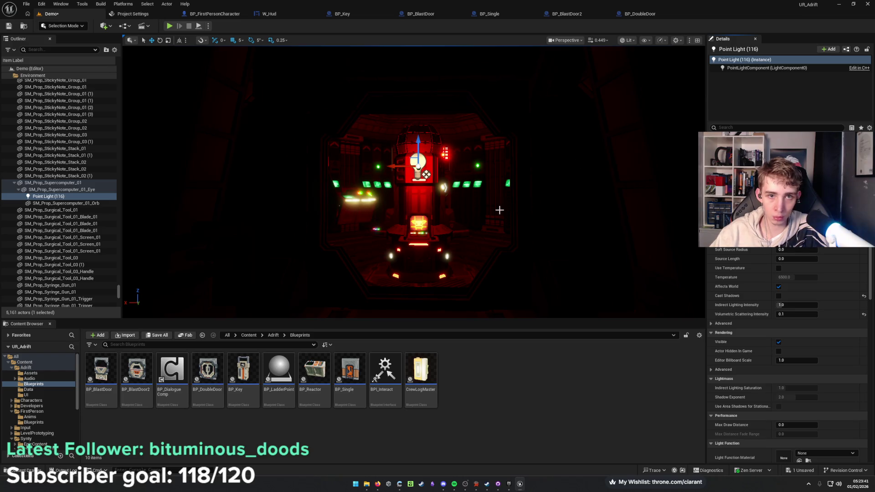
{"action": "scroll", "coordinate": [501, 210], "scroll_direction": "up", "scroll_amount": 6}
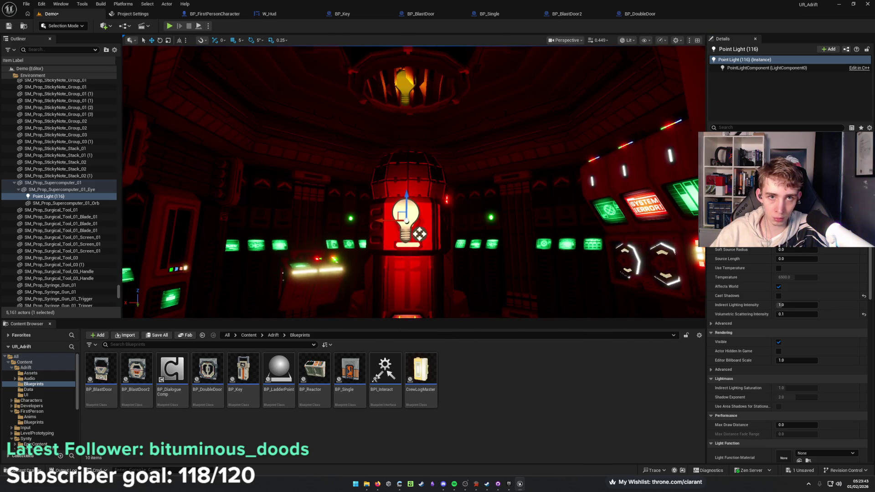
{"action": "left_click", "coordinate": [403, 85]}
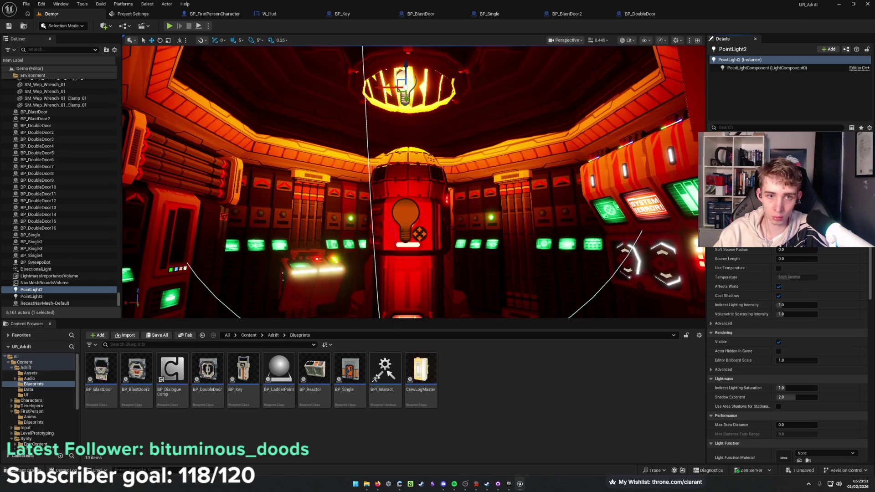
Change PointLight2's Light Color to a dark, deep orange-red and view the tinted room.
{"action": "left_click", "coordinate": [796, 222]}
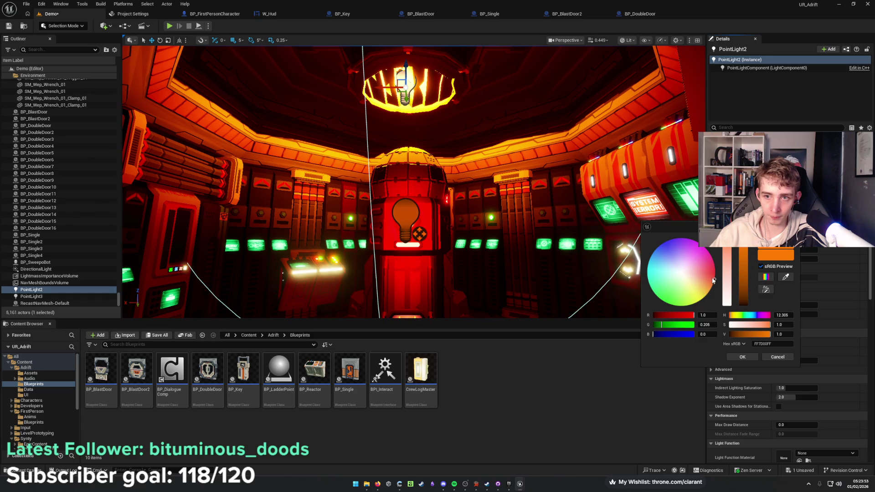
{"action": "mouse_move", "coordinate": [715, 277]}
{"action": "left_mouse_down"}
{"action": "mouse_move", "coordinate": [744, 283]}
{"action": "mouse_move", "coordinate": [743, 298]}
{"action": "left_mouse_up"}
{"action": "key", "text": "f"}
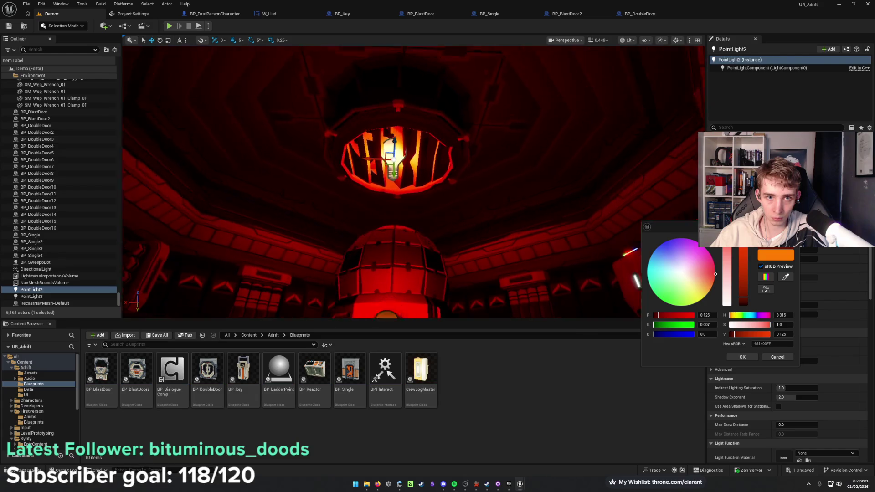
{"action": "left_click_drag", "start_coordinate": [410, 182], "coordinate": [424, 218]}
{"action": "left_click_drag", "start_coordinate": [500, 235], "coordinate": [510, 235]}
{"action": "left_click", "coordinate": [795, 97]}
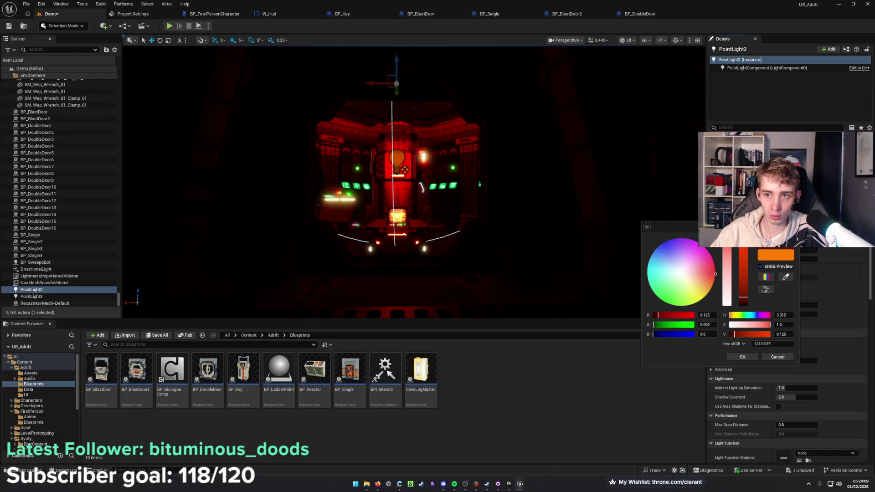
{"action": "left_click", "coordinate": [512, 236]}
{"action": "left_click_drag", "start_coordinate": [511, 236], "coordinate": [524, 240]}
{"action": "mouse_move", "coordinate": [462, 234]}
{"action": "left_mouse_down"}
{"action": "mouse_move", "coordinate": [454, 212]}
{"action": "mouse_move", "coordinate": [436, 221]}
{"action": "mouse_move", "coordinate": [428, 209]}
{"action": "mouse_move", "coordinate": [421, 216]}
{"action": "mouse_move", "coordinate": [415, 122]}
{"action": "left_mouse_up"}
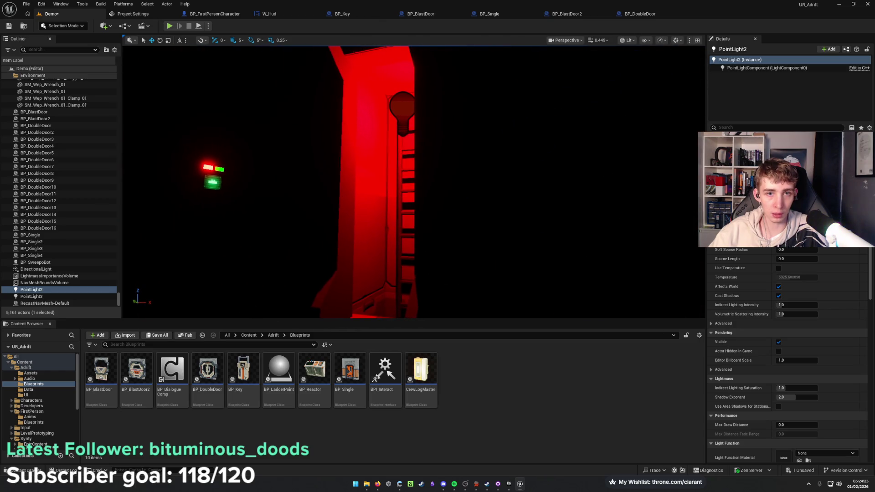
Recolour the ladder light PointLight3 to orange-red and save the Demo map.
{"action": "left_click", "coordinate": [412, 114]}
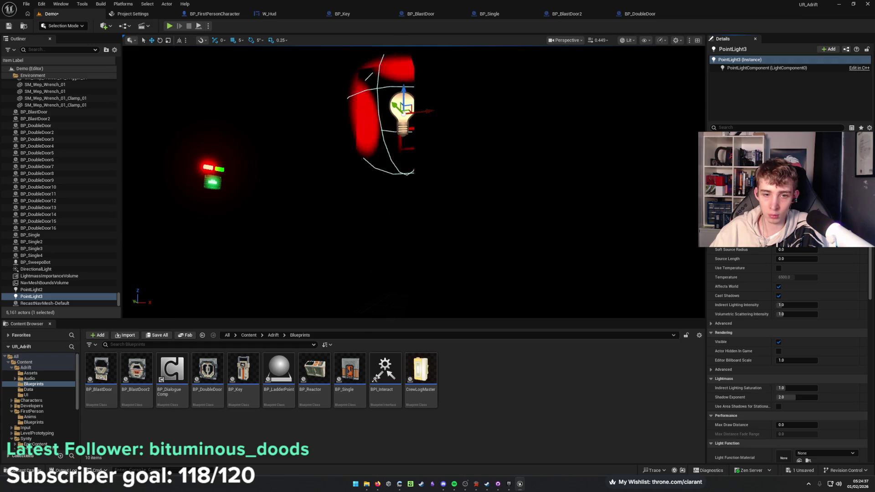
{"action": "mouse_move", "coordinate": [593, 230]}
{"action": "left_mouse_down"}
{"action": "mouse_move", "coordinate": [455, 232]}
{"action": "mouse_move", "coordinate": [552, 223]}
{"action": "left_mouse_up"}
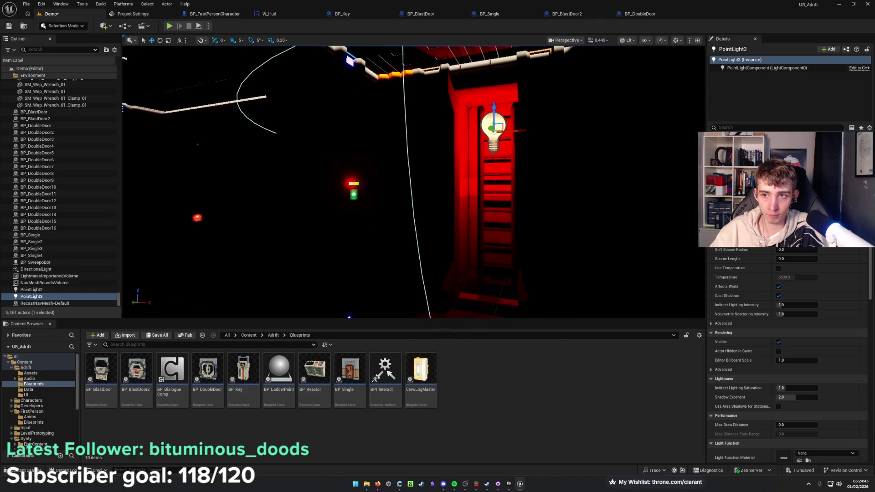
{"action": "left_click", "coordinate": [795, 222]}
{"action": "left_click_drag", "start_coordinate": [682, 248], "coordinate": [651, 266]}
{"action": "left_click_drag", "start_coordinate": [720, 283], "coordinate": [730, 277]}
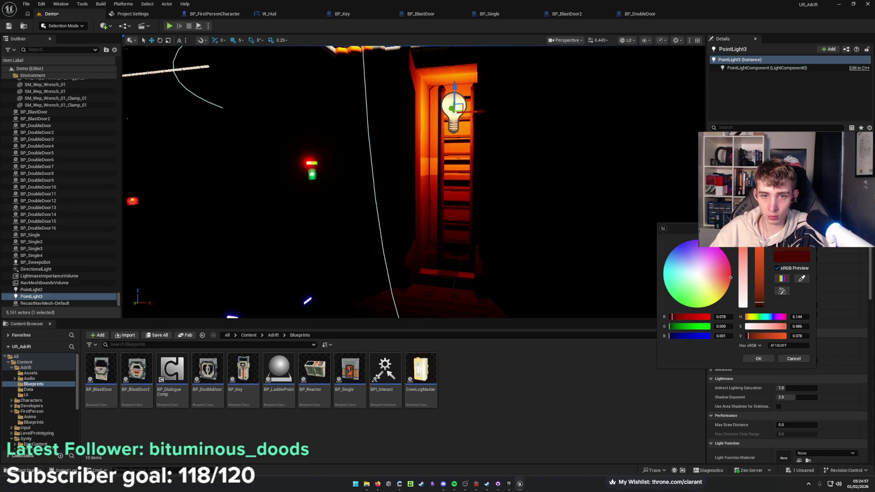
{"action": "left_click", "coordinate": [757, 359]}
{"action": "left_click_drag", "start_coordinate": [559, 285], "coordinate": [503, 254]}
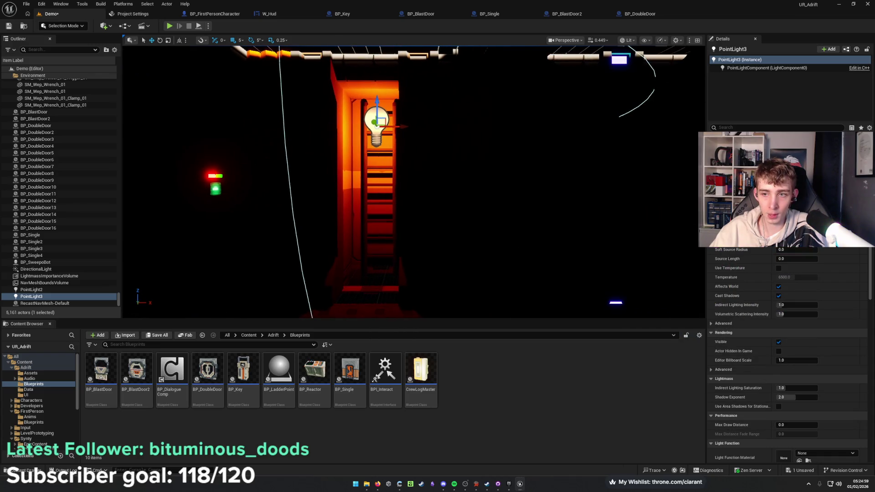
{"action": "key", "text": "ctrl+s"}
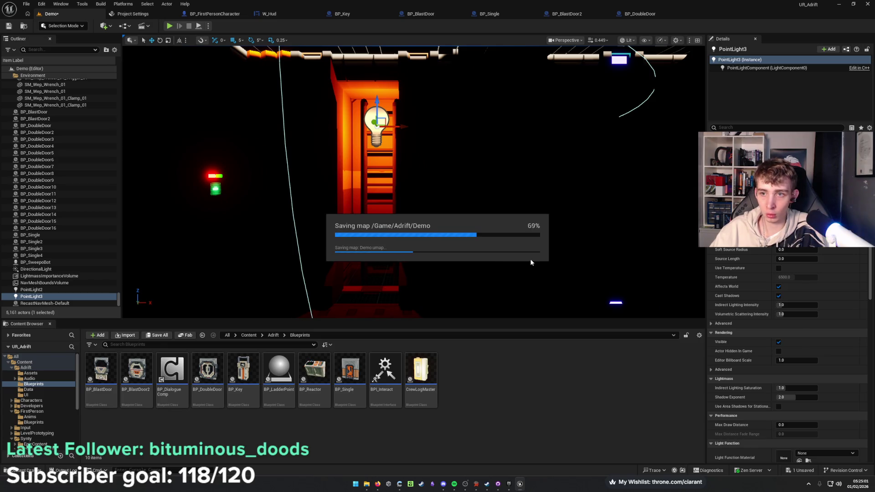
{"action": "left_click_drag", "start_coordinate": [529, 258], "coordinate": [469, 250]}
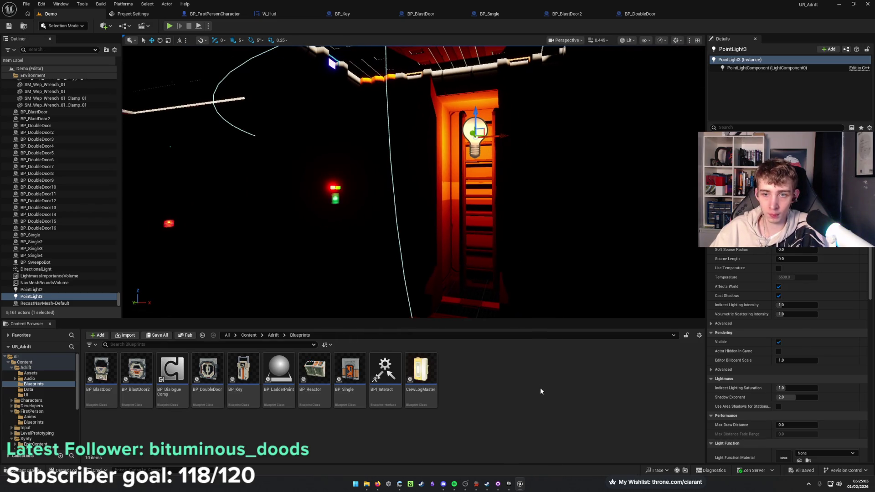
{"action": "left_click_drag", "start_coordinate": [539, 216], "coordinate": [591, 214]}
{"action": "left_click_drag", "start_coordinate": [440, 205], "coordinate": [391, 196]}
{"action": "mouse_move", "coordinate": [421, 151]}
{"action": "left_mouse_down"}
{"action": "mouse_move", "coordinate": [401, 144]}
{"action": "mouse_move", "coordinate": [420, 151]}
{"action": "left_mouse_up"}
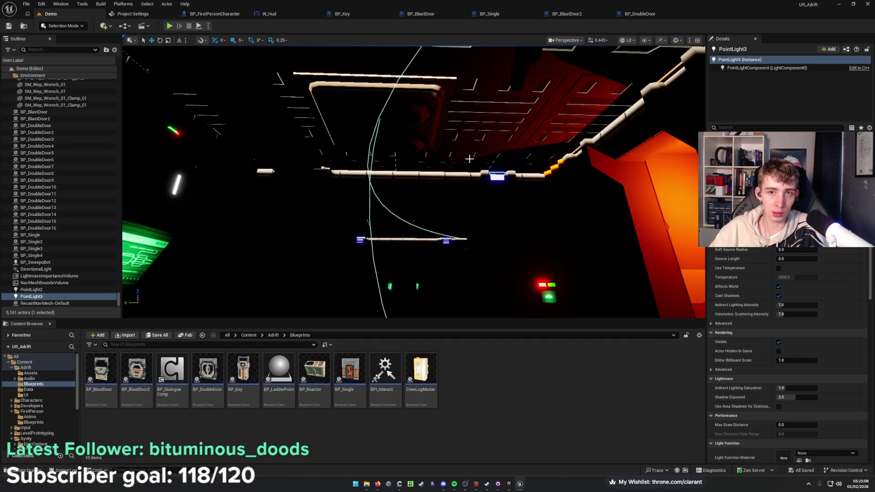
{"action": "left_click_drag", "start_coordinate": [492, 177], "coordinate": [419, 223]}
Tint the DirectionalLight a warmer peach-orange (FFB18D) and save the map.
{"action": "left_click", "coordinate": [36, 270]}
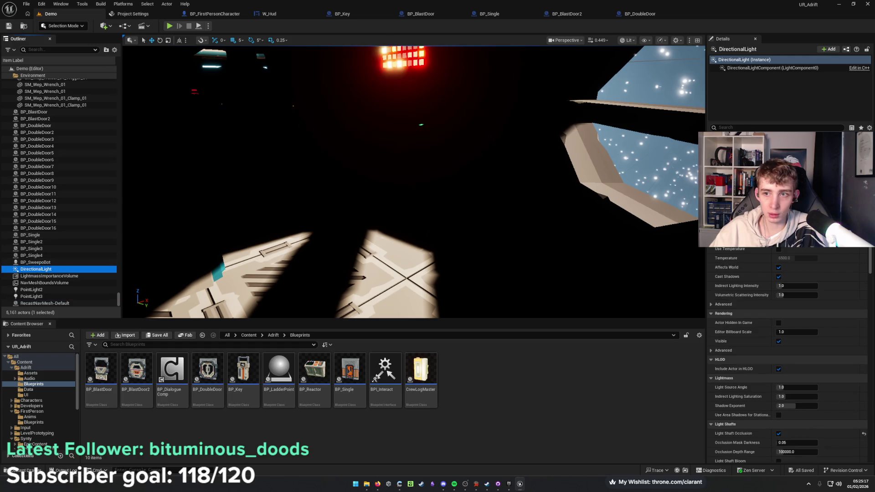
{"action": "left_click", "coordinate": [793, 240]}
{"action": "left_click_drag", "start_coordinate": [691, 282], "coordinate": [688, 281]}
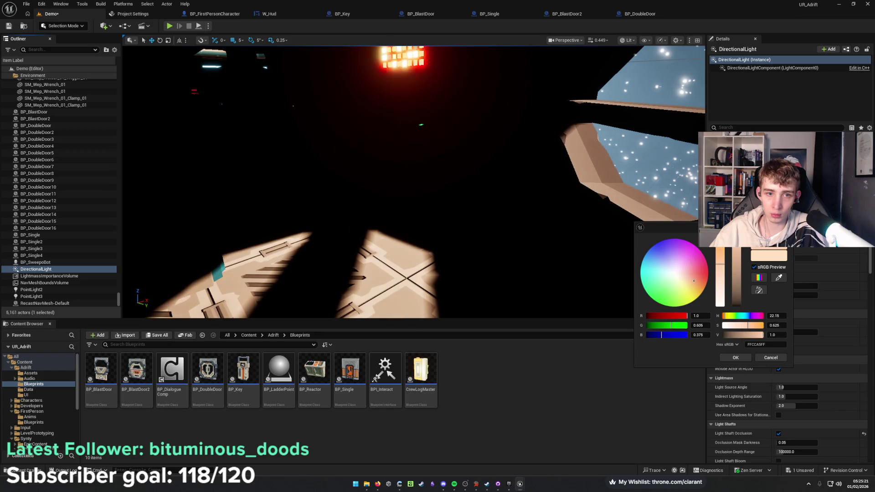
{"action": "left_click_drag", "start_coordinate": [695, 279], "coordinate": [697, 279]}
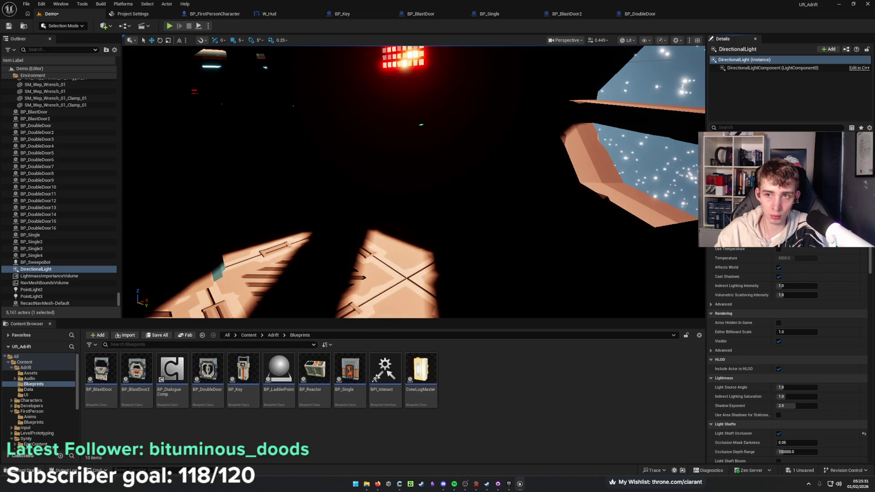
{"action": "key", "text": "ctrl+s"}
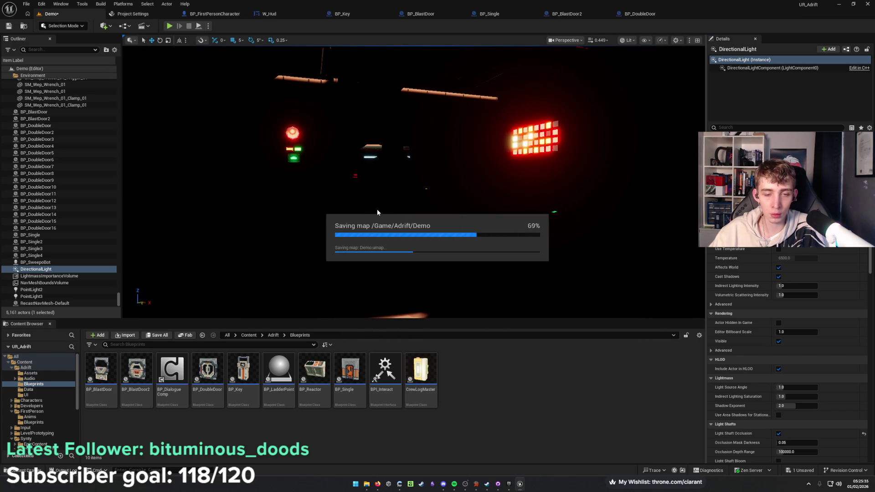
{"action": "mouse_move", "coordinate": [377, 209]}
{"action": "left_mouse_down"}
{"action": "mouse_move", "coordinate": [328, 173]}
{"action": "mouse_move", "coordinate": [401, 183]}
{"action": "mouse_move", "coordinate": [438, 150]}
{"action": "mouse_move", "coordinate": [501, 157]}
{"action": "mouse_move", "coordinate": [472, 157]}
{"action": "mouse_move", "coordinate": [364, 235]}
{"action": "left_mouse_up"}
Collapse the Environment folder at the top of the Outliner and deselect the directional light.
{"action": "scroll", "coordinate": [80, 139], "scroll_direction": "up", "scroll_amount": 10}
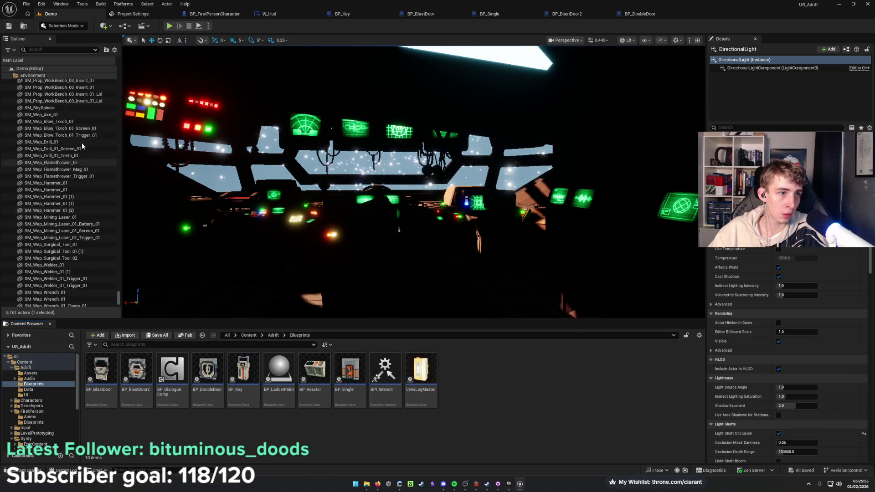
{"action": "scroll", "coordinate": [87, 150], "scroll_direction": "up", "scroll_amount": 15}
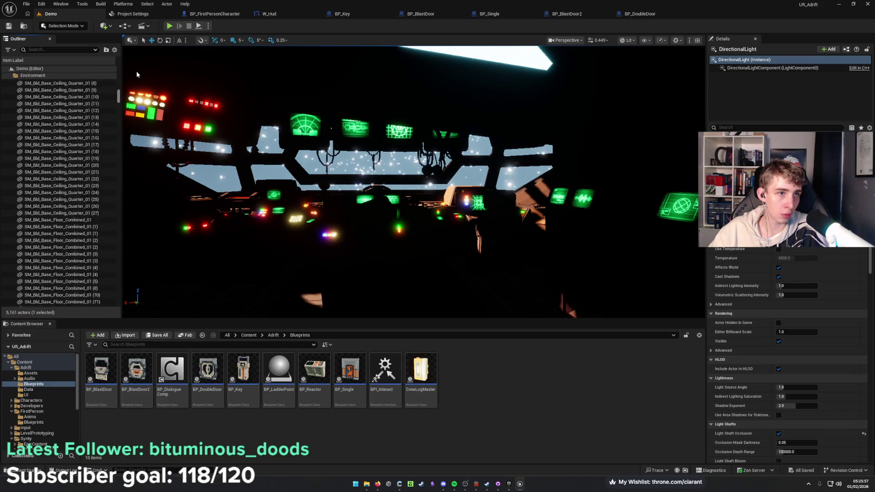
{"action": "left_click", "coordinate": [10, 75]}
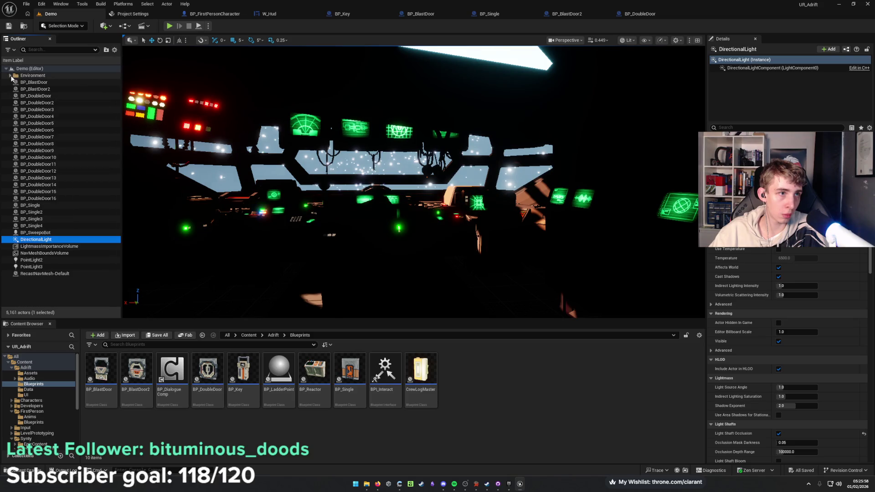
{"action": "left_click", "coordinate": [54, 288]}
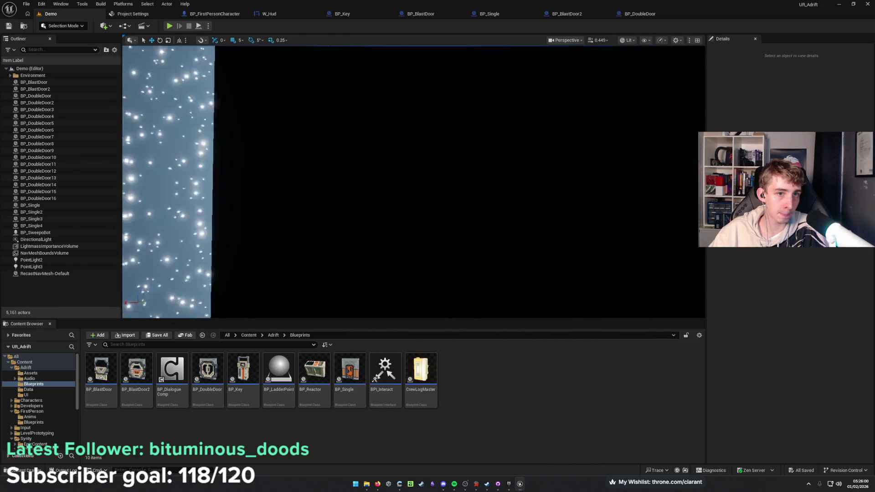